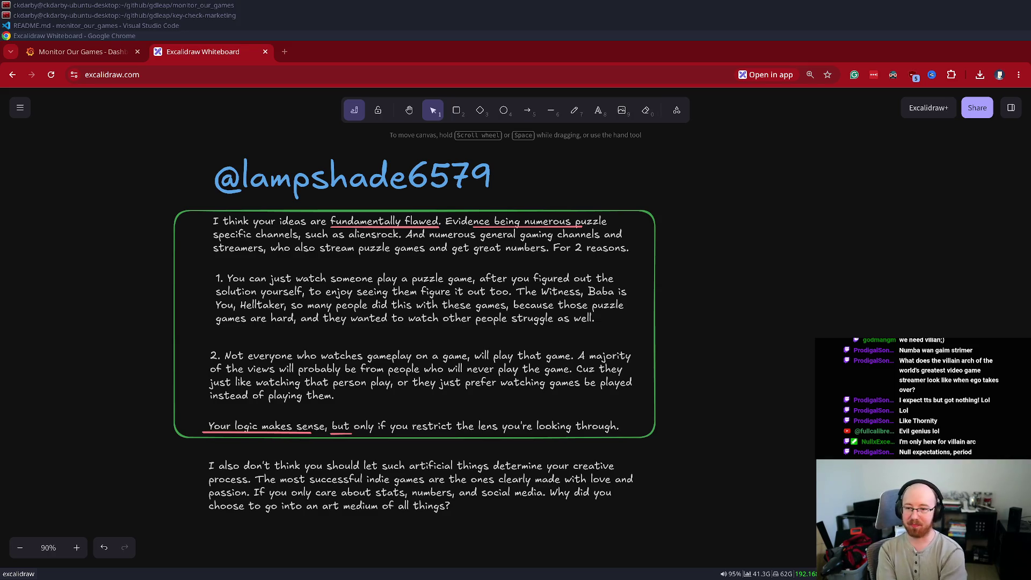
# Step: Draw a black-stroked rectangle around the lower paragraph
pyautogui.click(465, 117)
pyautogui.click(112, 162)
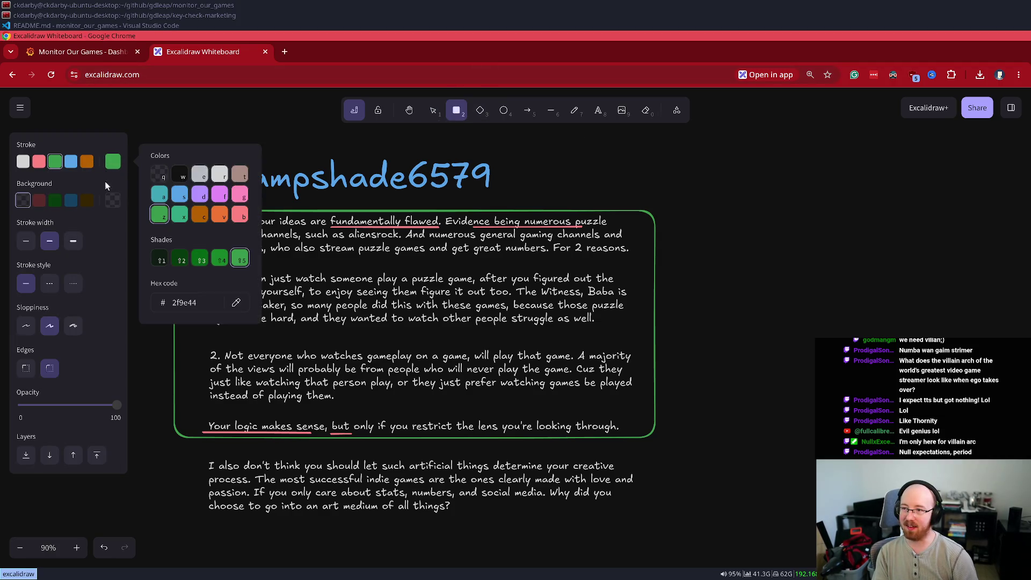
pyautogui.click(179, 174)
pyautogui.click(202, 516)
pyautogui.moveTo(647, 445); pyautogui.dragTo(653, 449)
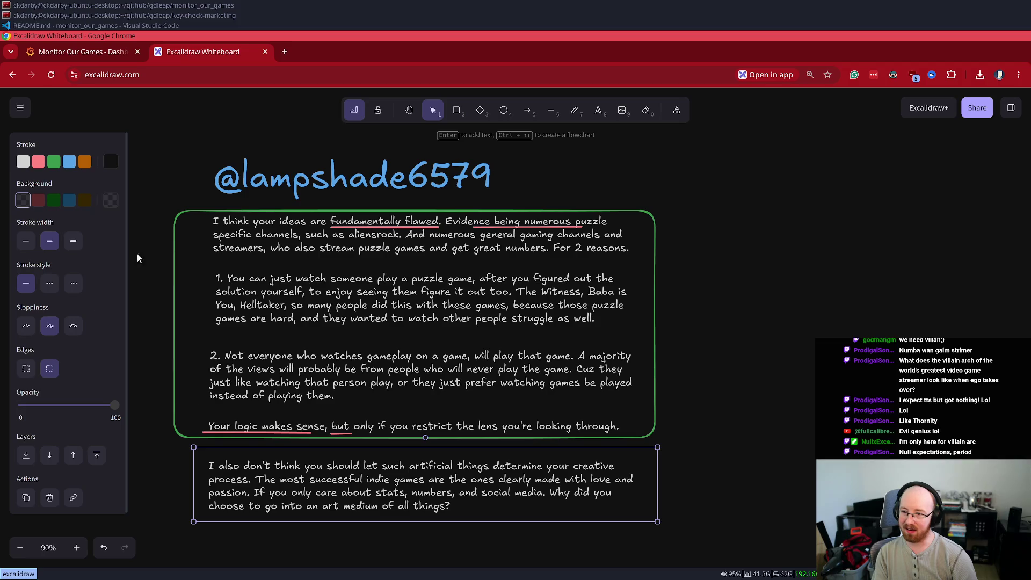
# Step: Give the rectangle a white background, hachure fill and 40 opacity
pyautogui.click(456, 110)
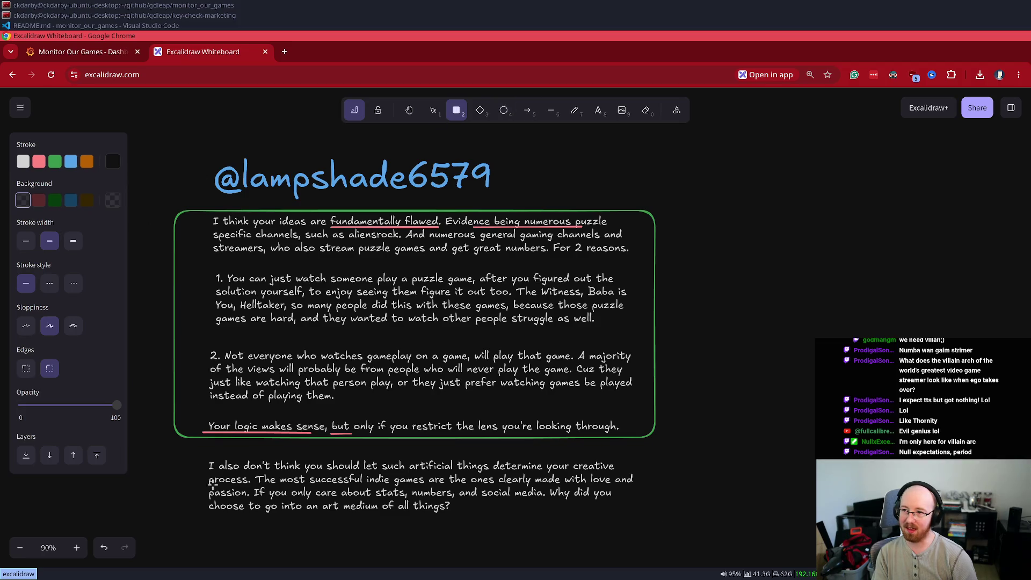
pyautogui.click(649, 524)
pyautogui.click(112, 200)
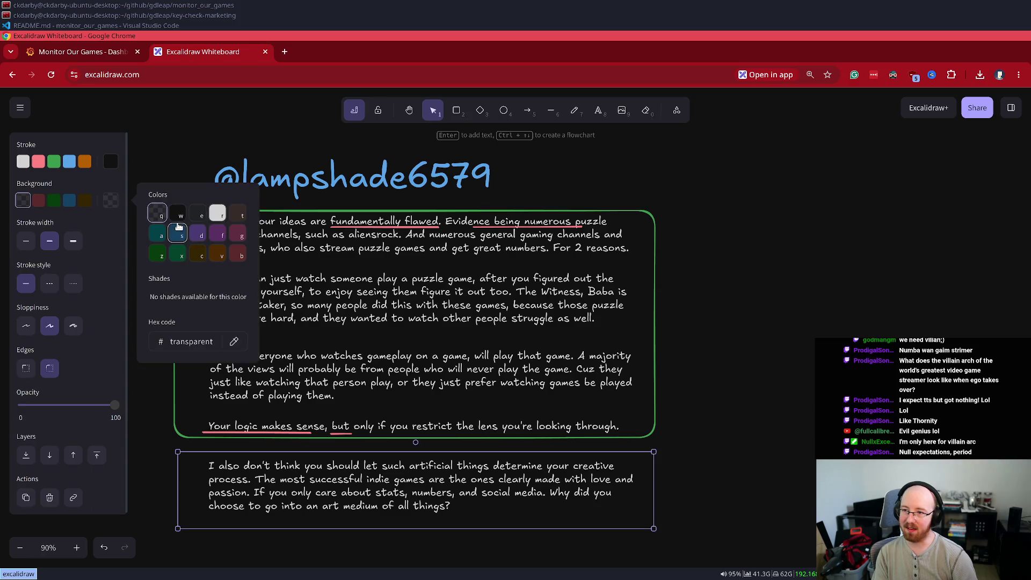
pyautogui.click(177, 214)
pyautogui.click(50, 241)
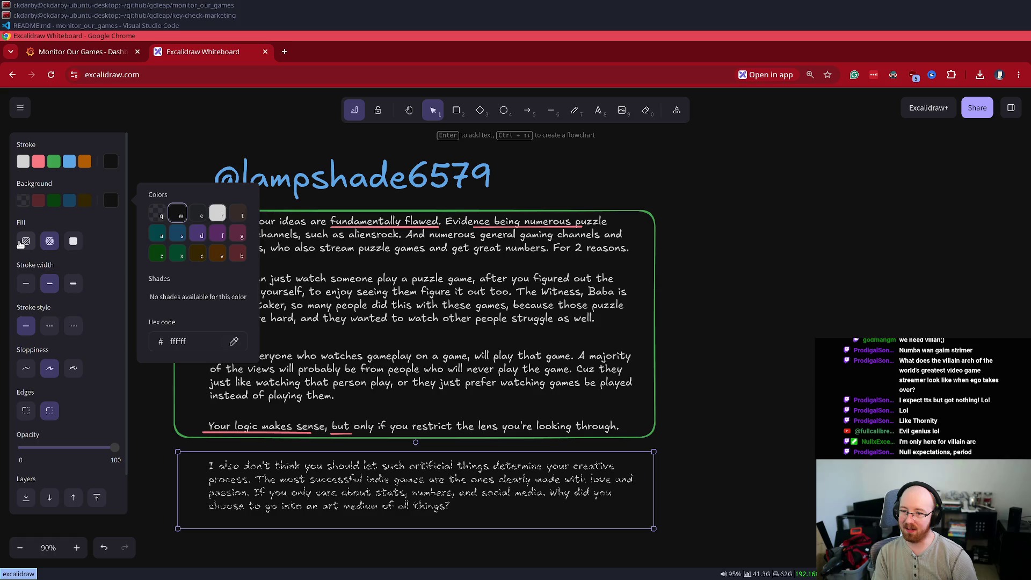
pyautogui.click(21, 243)
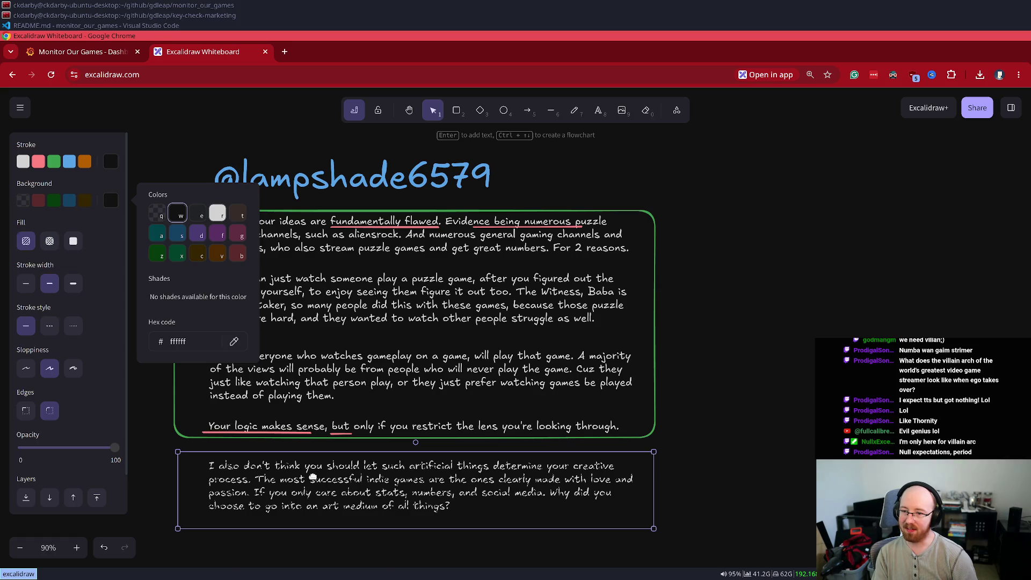
pyautogui.click(57, 449)
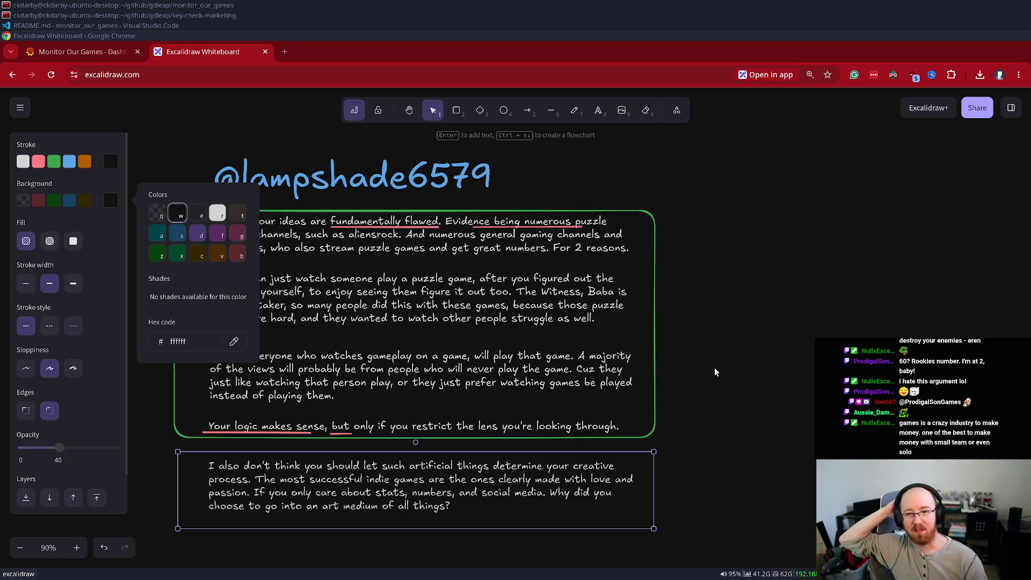
pyautogui.moveTo(704, 347); pyautogui.dragTo(734, 329)
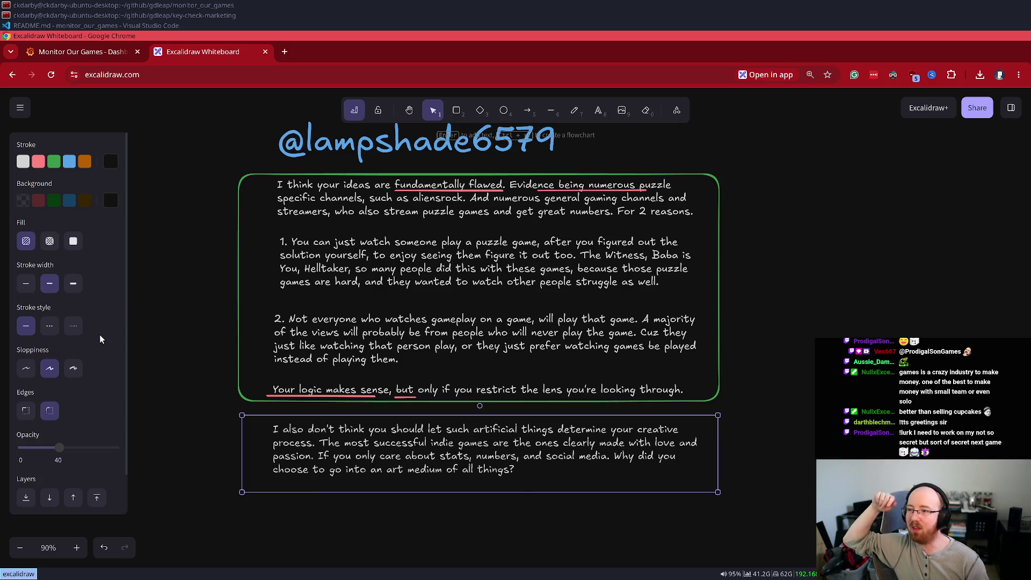
# Step: Make the rectangle background transparent and delete the word 'art' from the lower paragraph
pyautogui.click(24, 201)
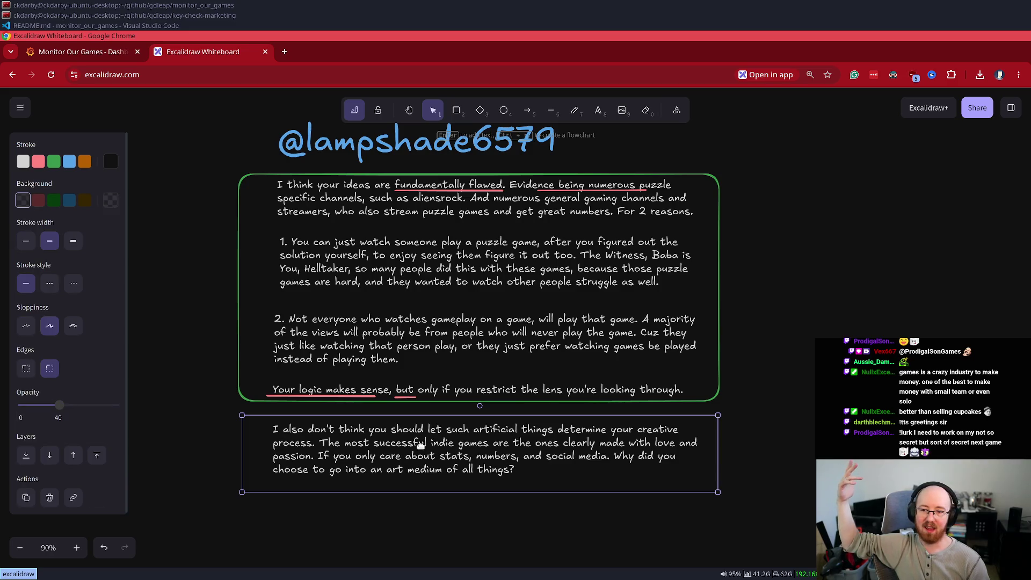
pyautogui.click(390, 471)
pyautogui.doubleClick(390, 471)
pyautogui.doubleClick(393, 470)
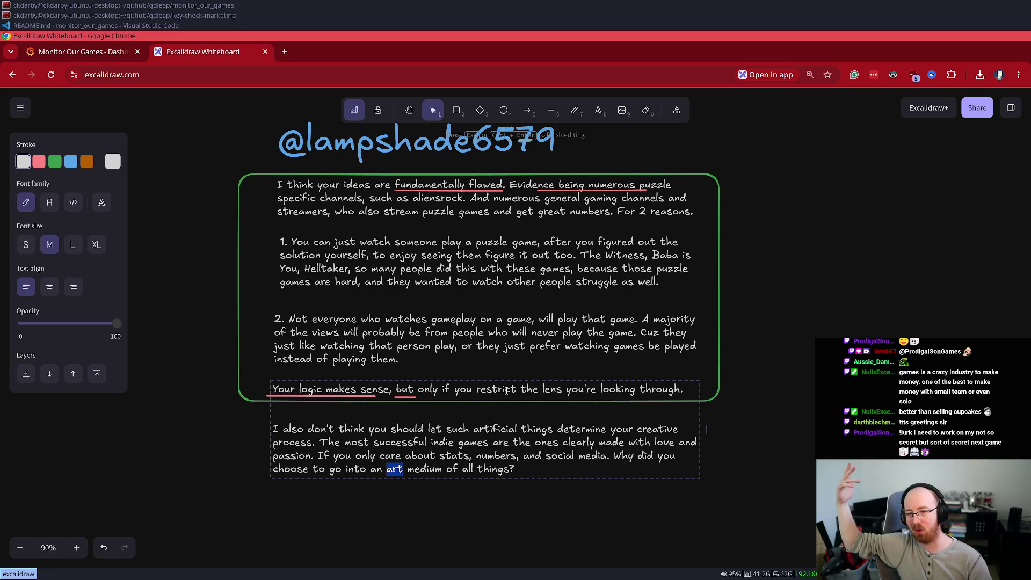
pyautogui.press('BackSpace')
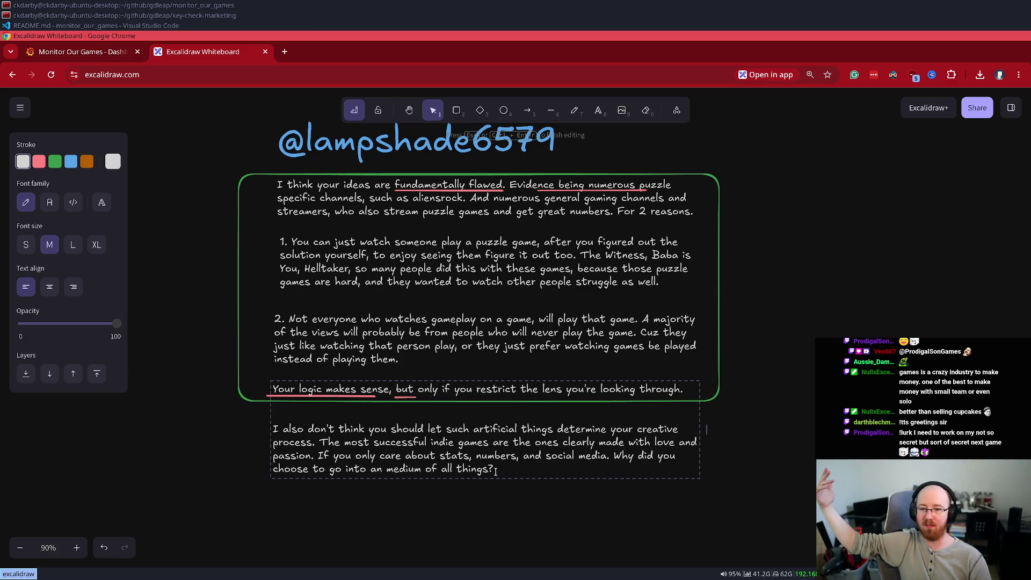
# Step: Change 'an' to 'a creative' and delete the paragraph's final question sentence
pyautogui.click(382, 469)
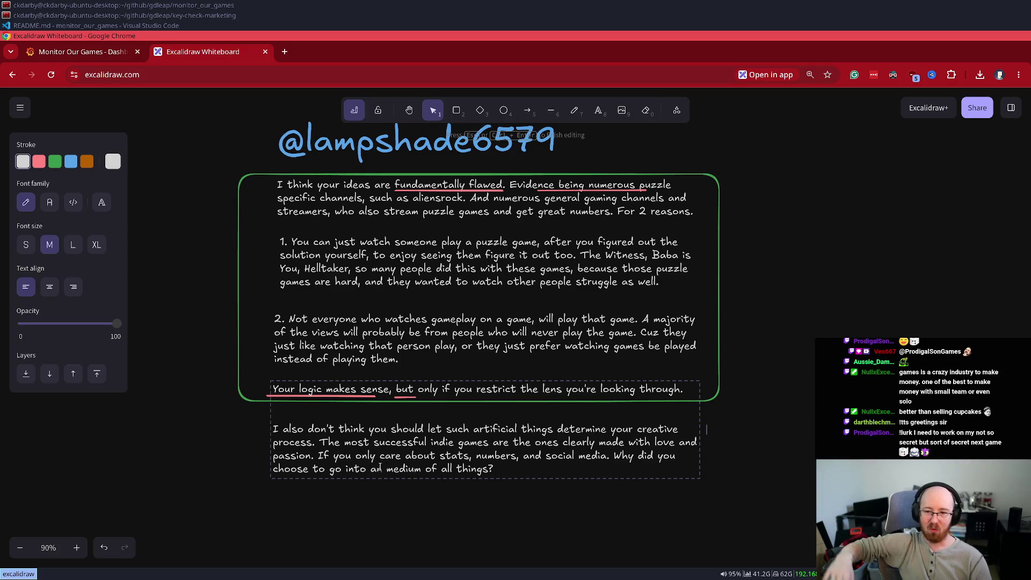
pyautogui.press('BackSpace')
pyautogui.write('creative')
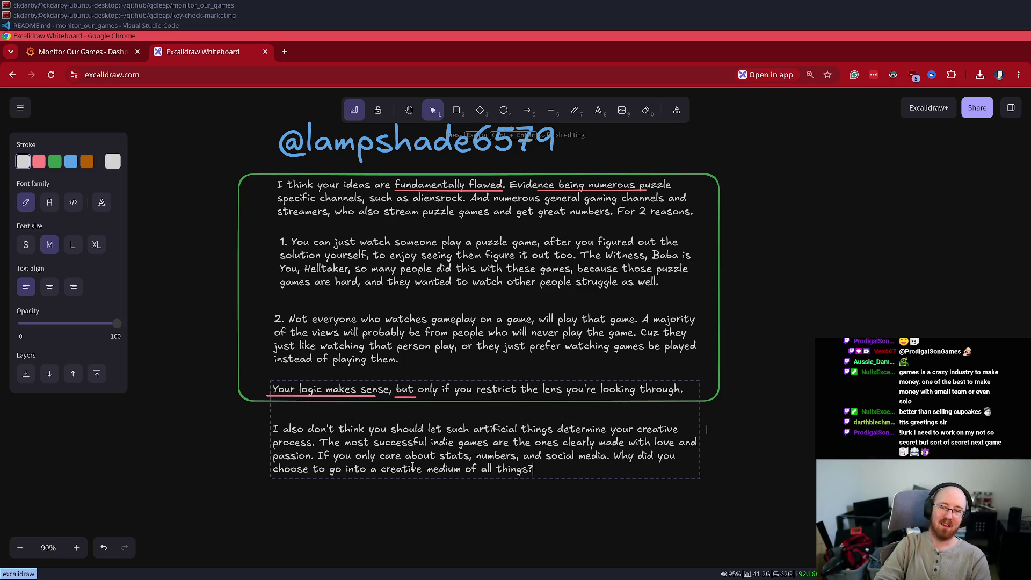
pyautogui.hotkey('ctrl', 'shift', 'Left')
pyautogui.hotkey('ctrl', 'shift', 'Left')
pyautogui.hotkey('ctrl', 'shift', 'Left')
pyautogui.hotkey('ctrl', 'shift', 'Left')
pyautogui.hotkey('ctrl', 'shift', 'Left')
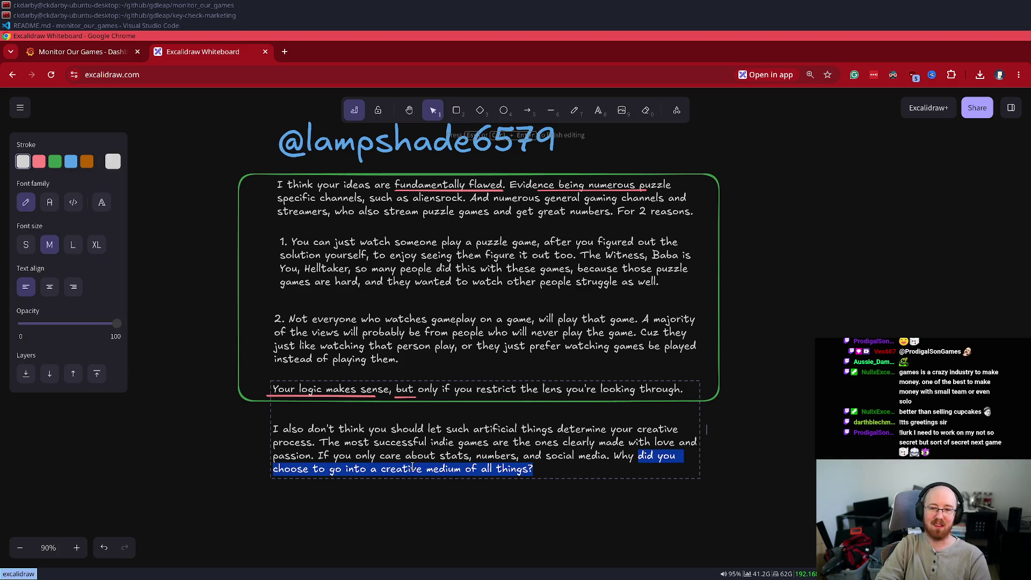
pyautogui.hotkey('shift', 'Right')
pyautogui.press('BackSpace')
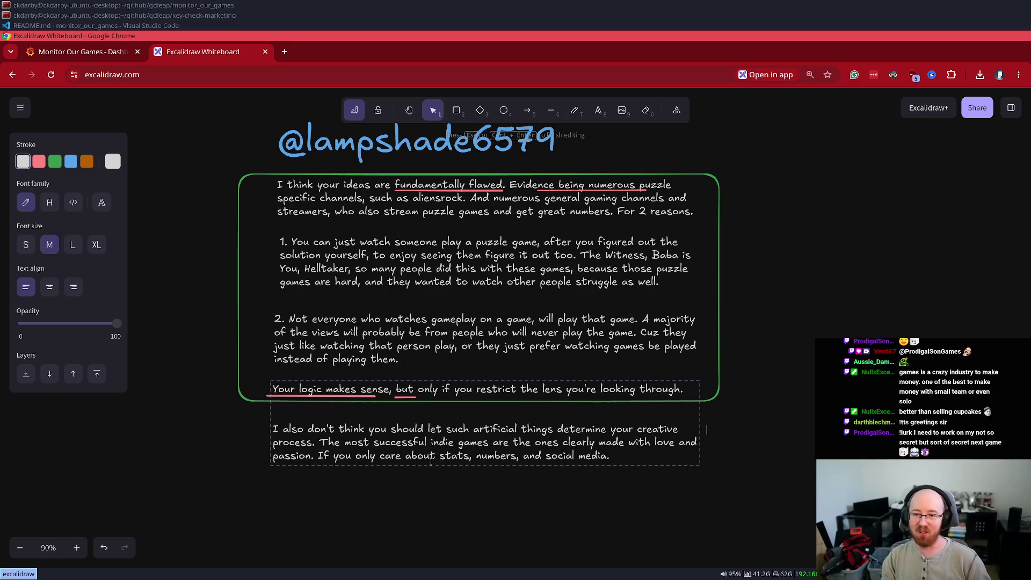
# Step: Delete the indie-games sentence and the opening sentences, capitalising 'You only care…'
pyautogui.click(319, 442)
pyautogui.keyDown('shift'); pyautogui.click(314, 455); pyautogui.keyUp('shift')
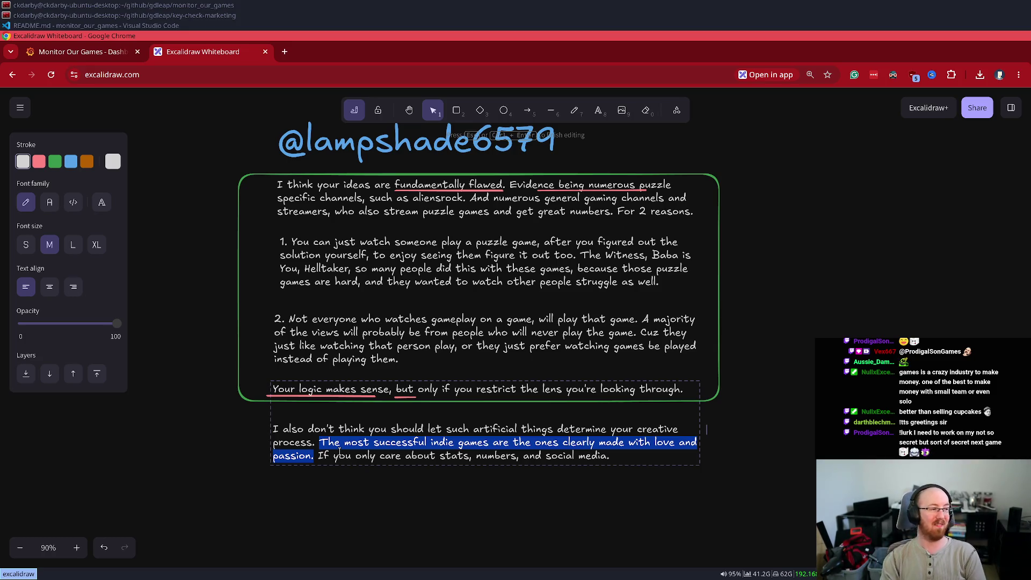
pyautogui.press('BackSpace')
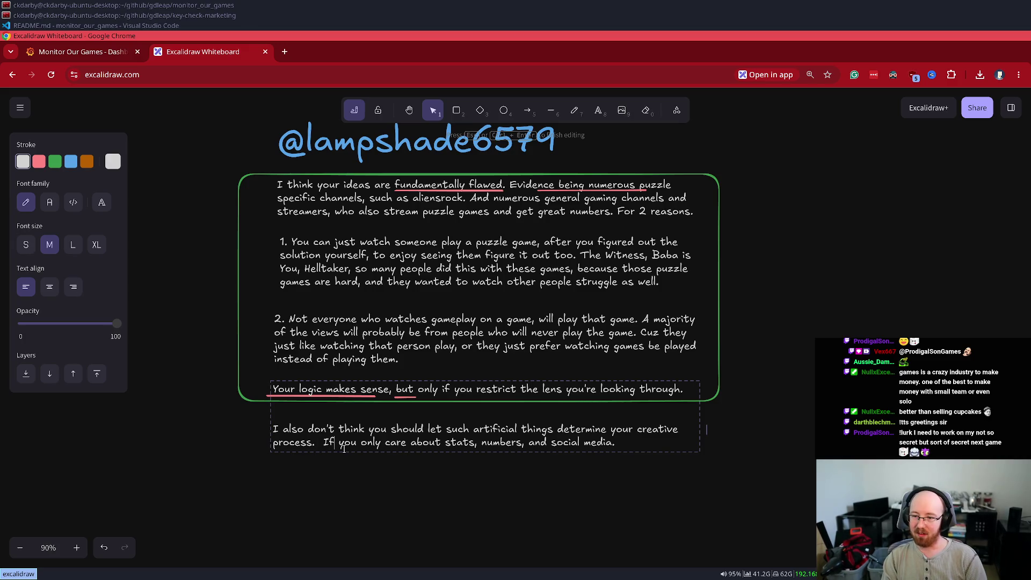
pyautogui.hotkey('shift', 'Home')
pyautogui.hotkey('shift', 'Up')
pyautogui.press('BackSpace')
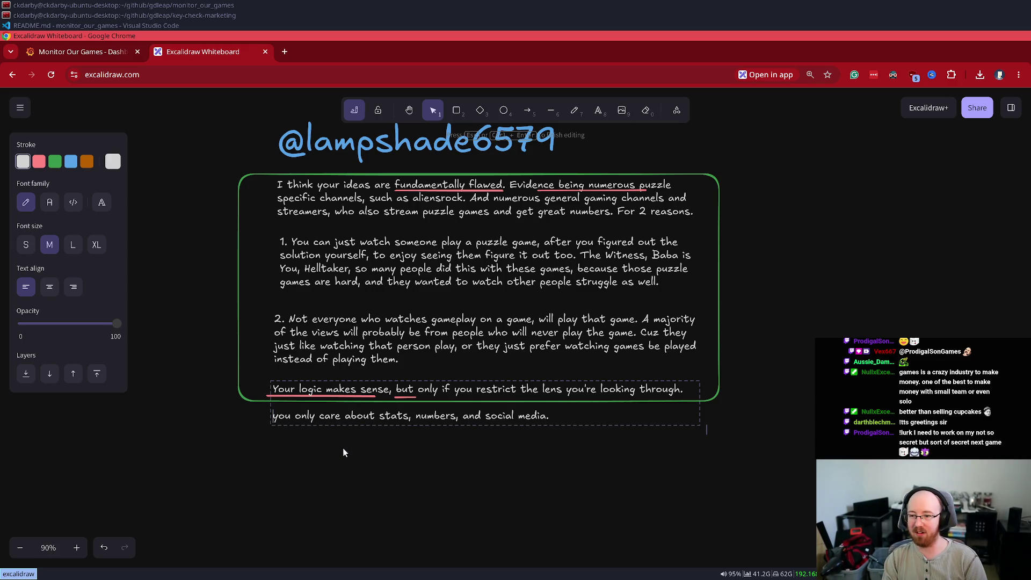
pyautogui.press('Delete')
pyautogui.write('Y')
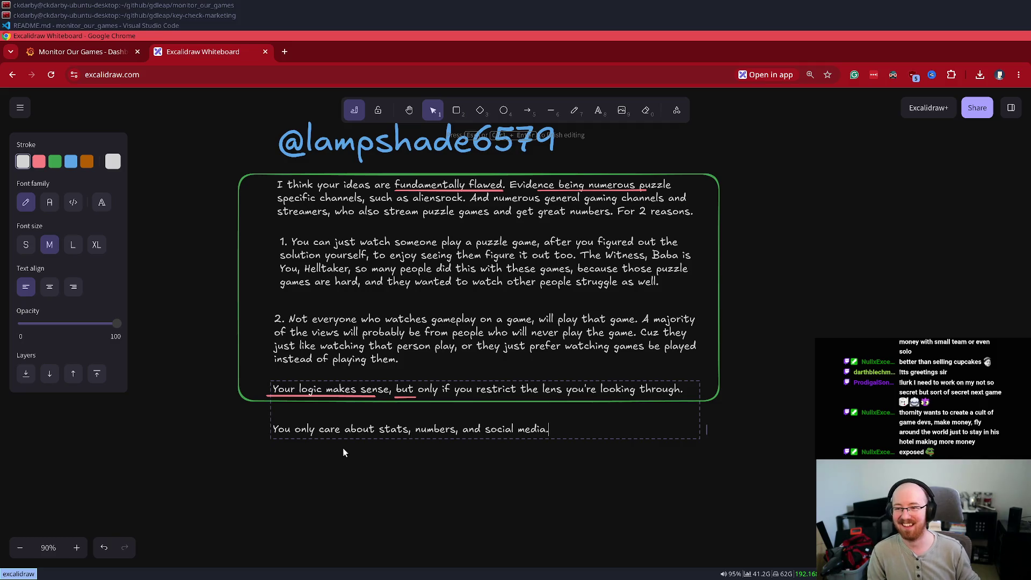
# Step: Prefix the remaining line with 'EXPOSED:'
pyautogui.click(226, 444)
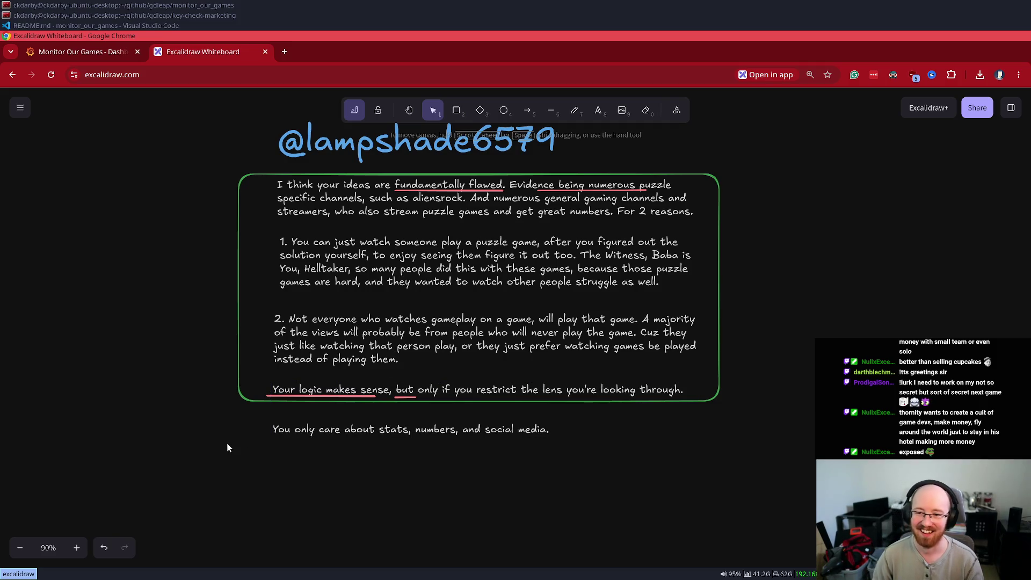
pyautogui.doubleClick(572, 430)
pyautogui.press('Home')
pyautogui.write('EXPOSED:')
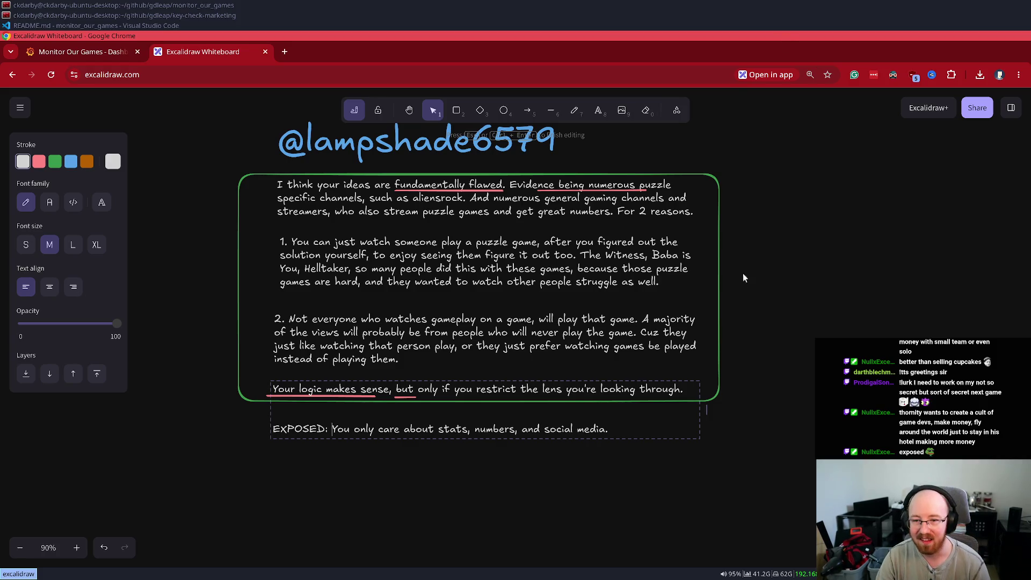
pyautogui.hscroll(2, 711, 262)
pyautogui.click(528, 111)
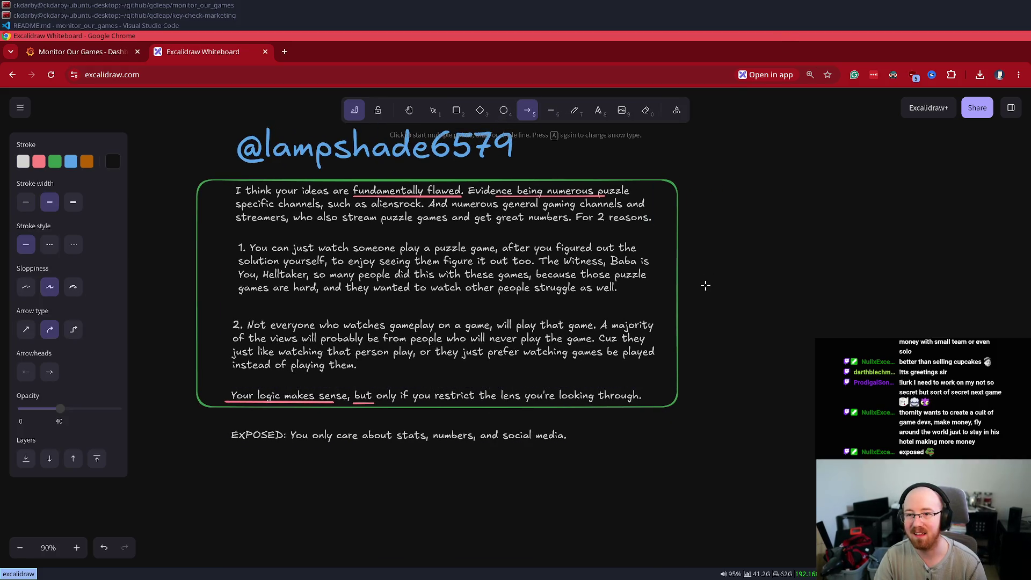
# Step: Draw a green, fully opaque arrow from the box and label its tip 'Show me the data baby...'
pyautogui.moveTo(728, 262); pyautogui.dragTo(654, 296)
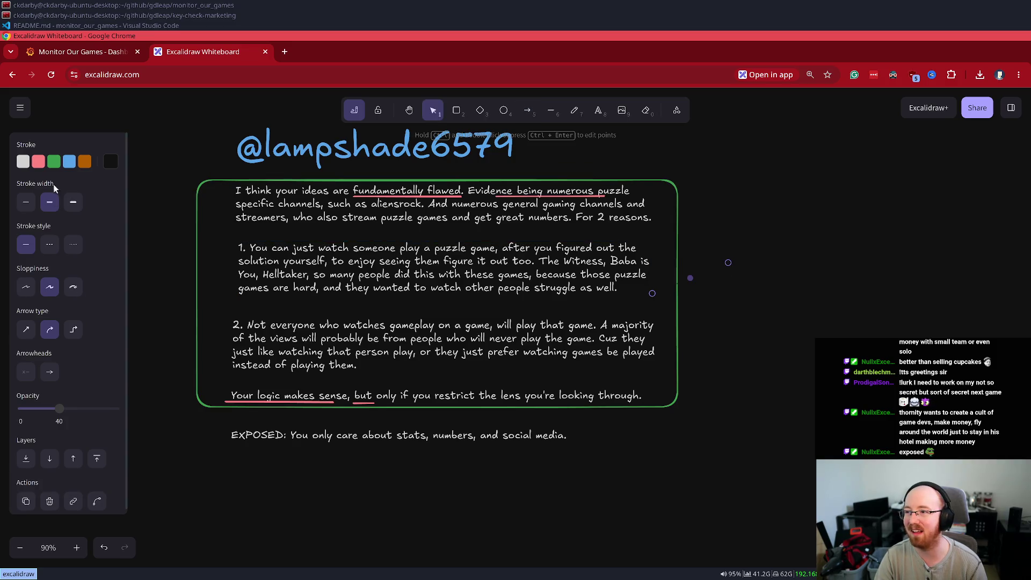
pyautogui.click(53, 162)
pyautogui.moveTo(59, 408); pyautogui.dragTo(150, 412)
pyautogui.doubleClick(735, 259)
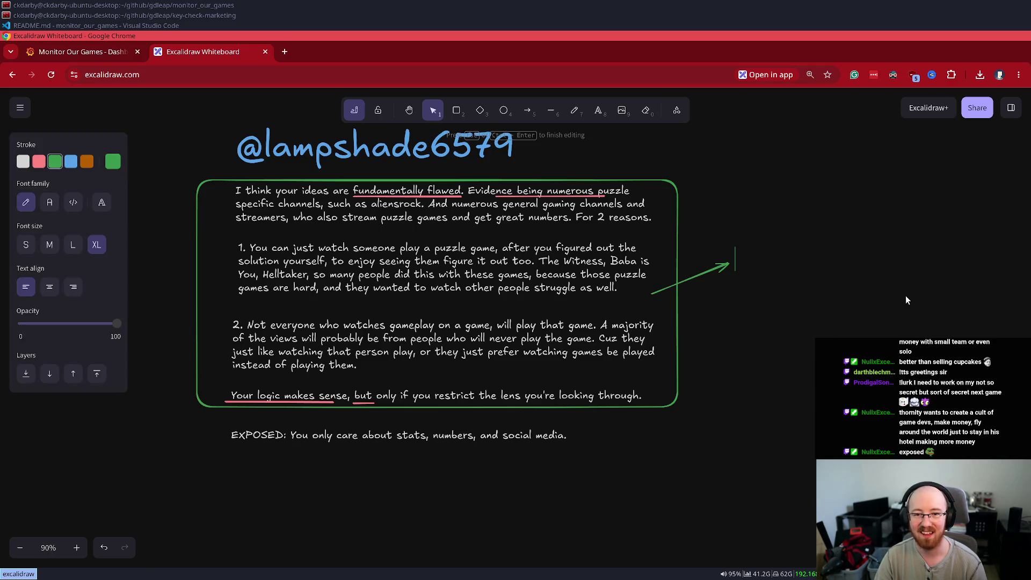
pyautogui.write('Wh')
pyautogui.press('BackSpace')
pyautogui.press('BackSpace')
pyautogui.write('S')
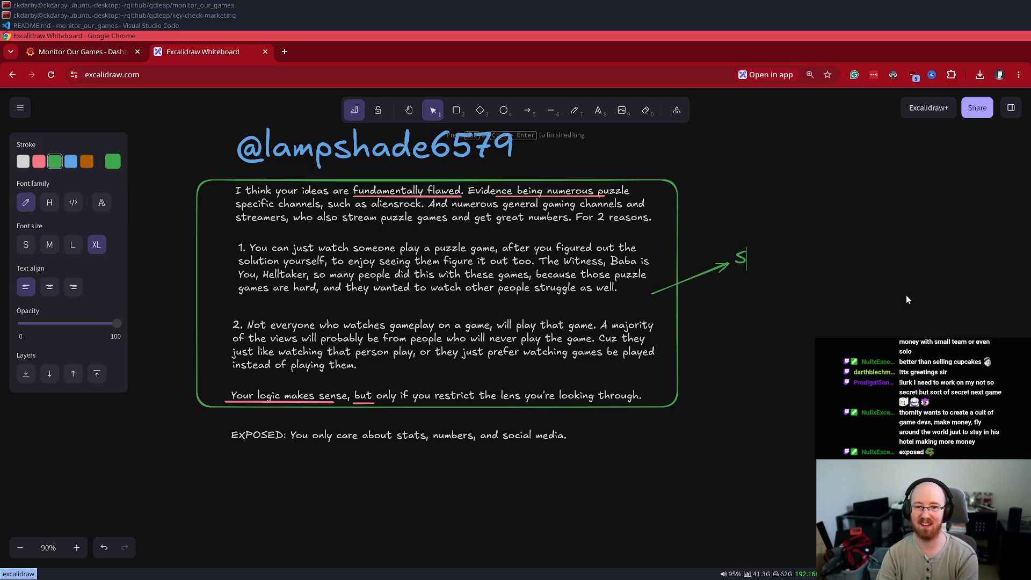
pyautogui.write('how me the data bab')
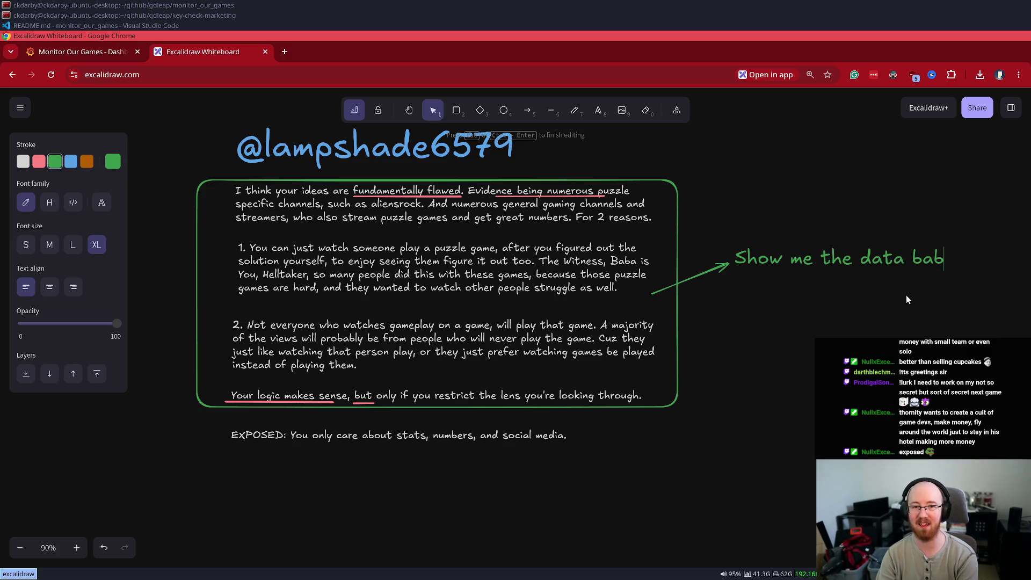
pyautogui.write('y///')
pyautogui.press('BackSpace')
pyautogui.press('BackSpace')
pyautogui.press('BackSpace')
pyautogui.write('...')
pyautogui.press('Return')
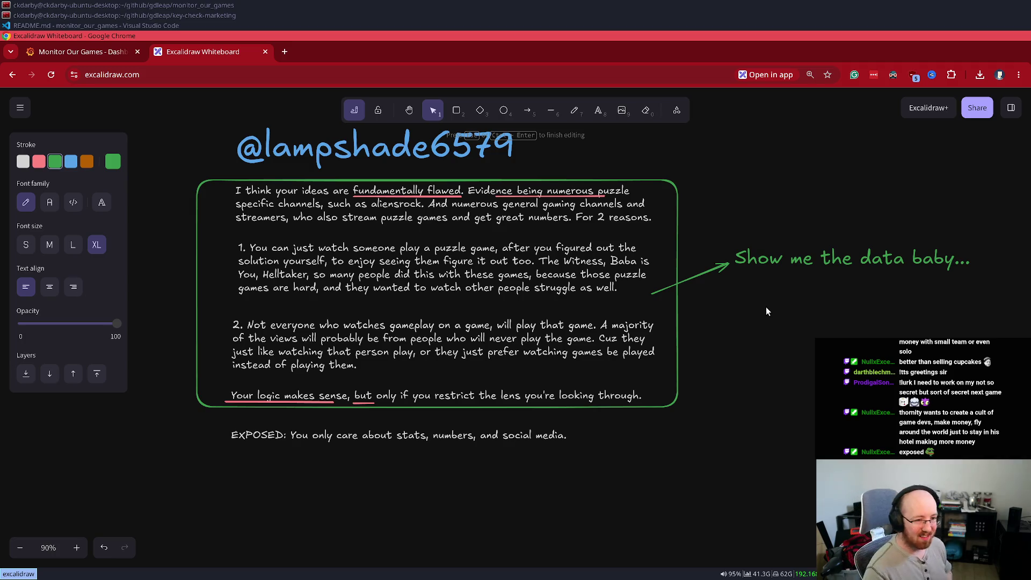
pyautogui.click(588, 365)
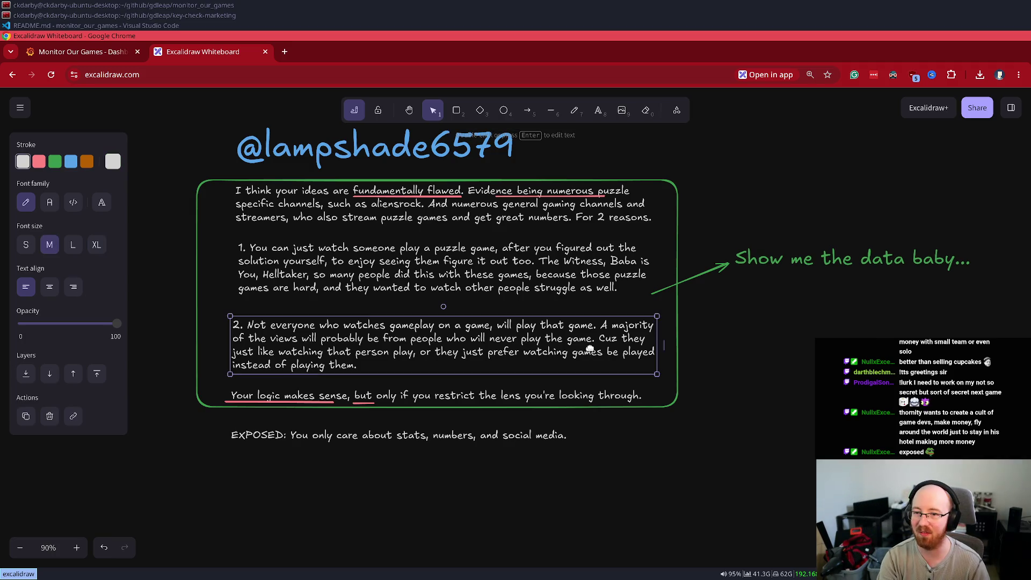
# Step: Delete the extra paragraphs, the arrow and the green rectangle
pyautogui.press('Delete')
pyautogui.moveTo(841, 445)
pyautogui.mouseDown()
pyautogui.moveTo(64, 134)
pyautogui.moveTo(83, 134)
pyautogui.moveTo(147, 180)
pyautogui.moveTo(170, 176)
pyautogui.mouseUp()
pyautogui.press('Delete')
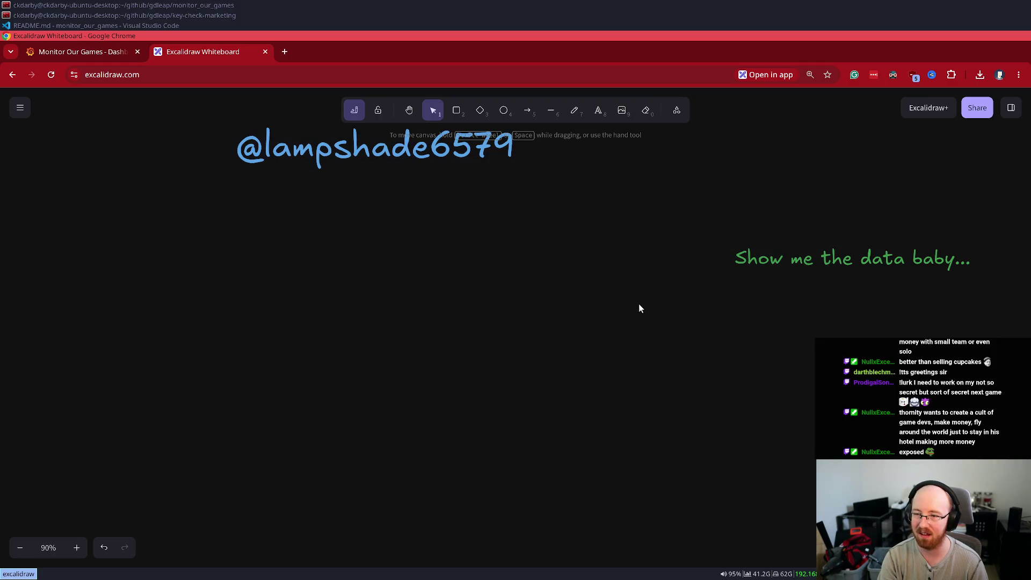
pyautogui.hotkey('ctrl', 'z')
pyautogui.moveTo(165, 411)
pyautogui.mouseDown()
pyautogui.moveTo(168, 394)
pyautogui.moveTo(880, 185)
pyautogui.mouseUp()
pyautogui.press('Delete')
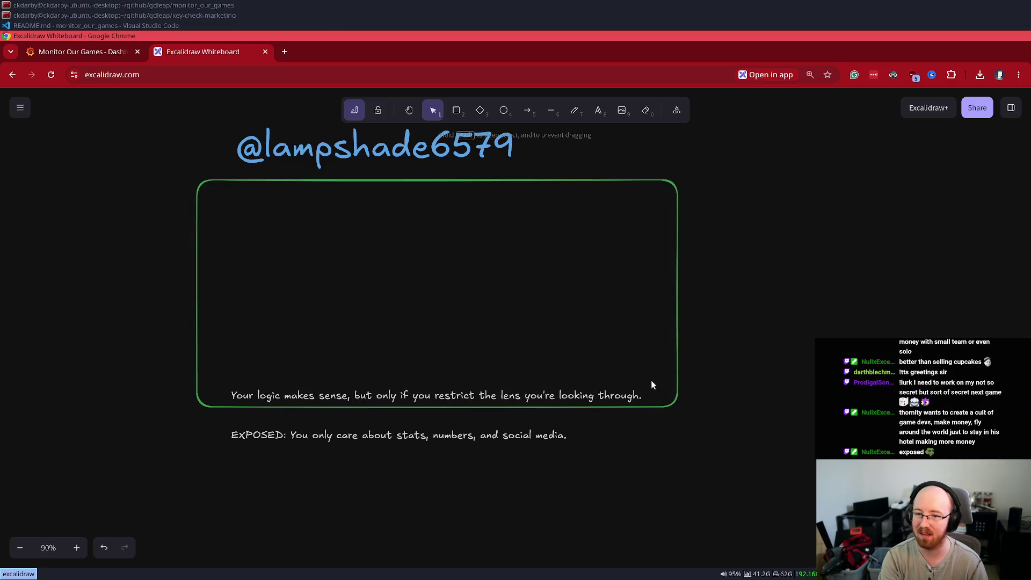
pyautogui.moveTo(715, 419)
pyautogui.mouseDown()
pyautogui.moveTo(179, 196)
pyautogui.moveTo(169, 167)
pyautogui.mouseUp()
pyautogui.press('Delete')
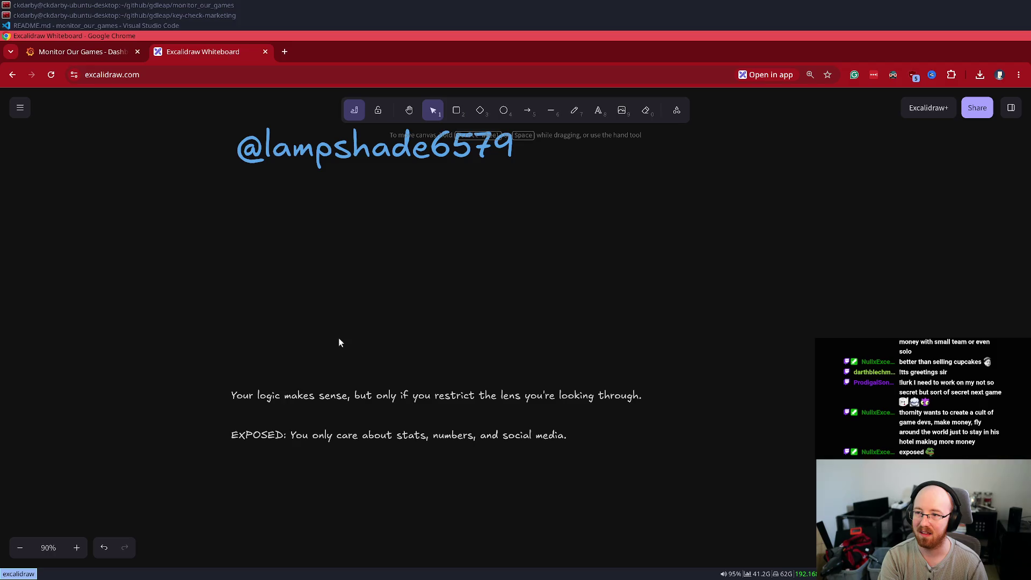
# Step: Remove the first paragraph line and move the EXPOSED line up under the heading
pyautogui.click(417, 392)
pyautogui.keyDown('shift'); pyautogui.click(396, 434); pyautogui.keyUp('shift')
pyautogui.press('Delete')
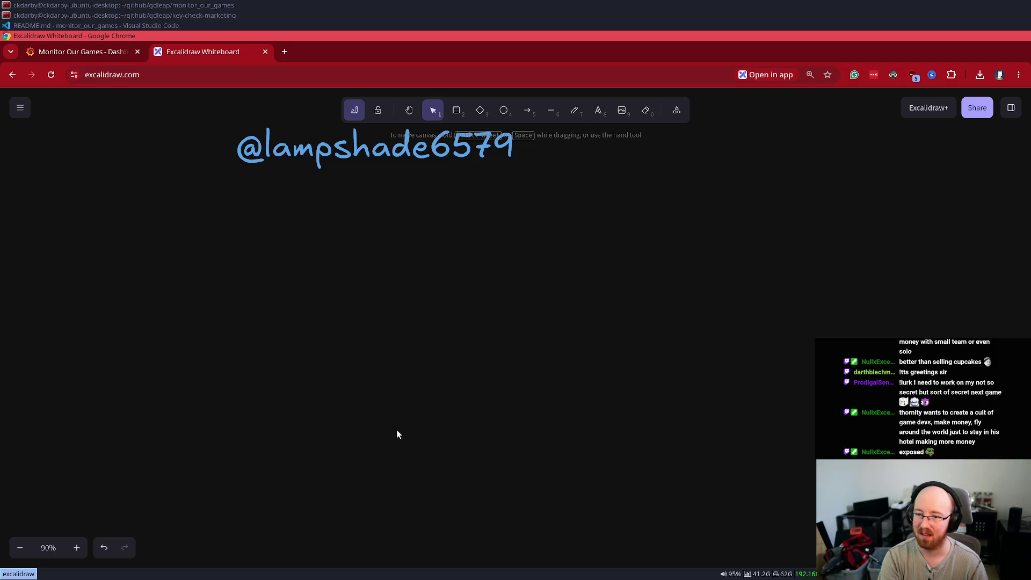
pyautogui.hotkey('ctrl', 'z')
pyautogui.doubleClick(421, 395)
pyautogui.press('Home')
pyautogui.hotkey('shift', 'End')
pyautogui.press('BackSpace')
pyautogui.press('BackSpace')
pyautogui.click(344, 345)
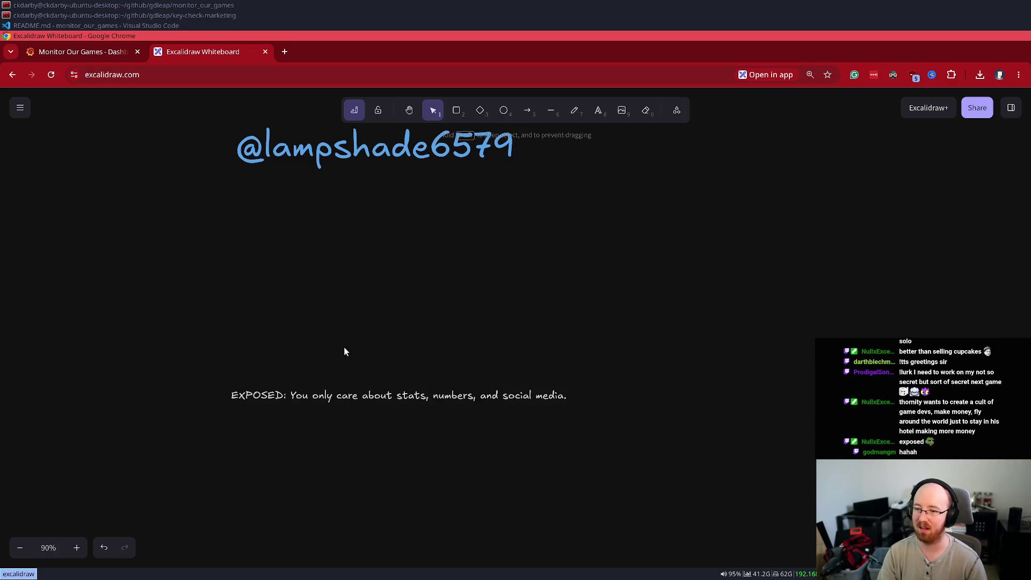
pyautogui.moveTo(296, 402)
pyautogui.mouseDown()
pyautogui.moveTo(334, 290)
pyautogui.moveTo(290, 200)
pyautogui.moveTo(308, 197)
pyautogui.mouseUp()
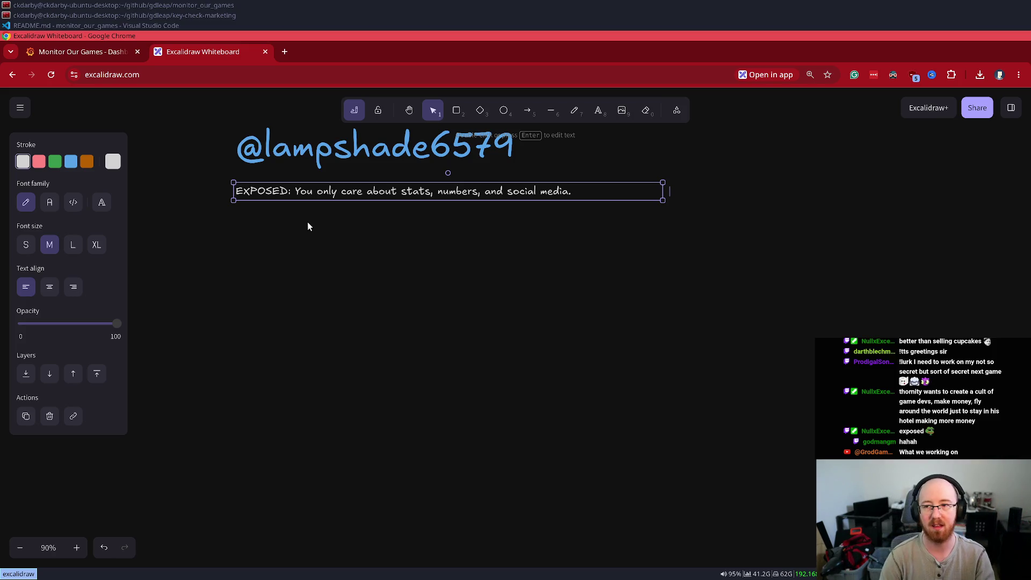
pyautogui.click(231, 234)
pyautogui.moveTo(212, 236)
pyautogui.mouseDown()
pyautogui.moveTo(323, 291)
pyautogui.moveTo(287, 298)
pyautogui.mouseUp()
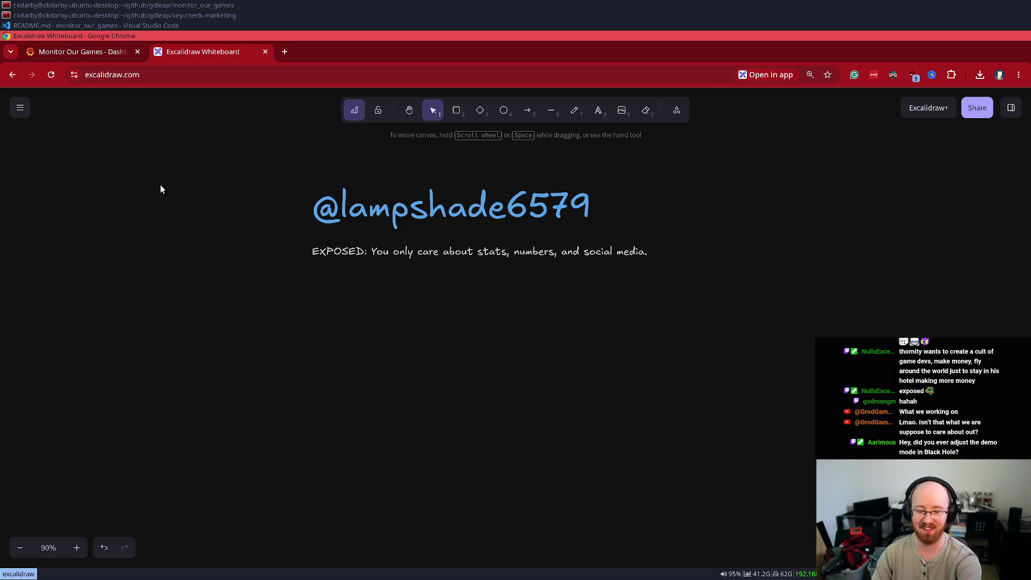
pyautogui.press('super+minus')
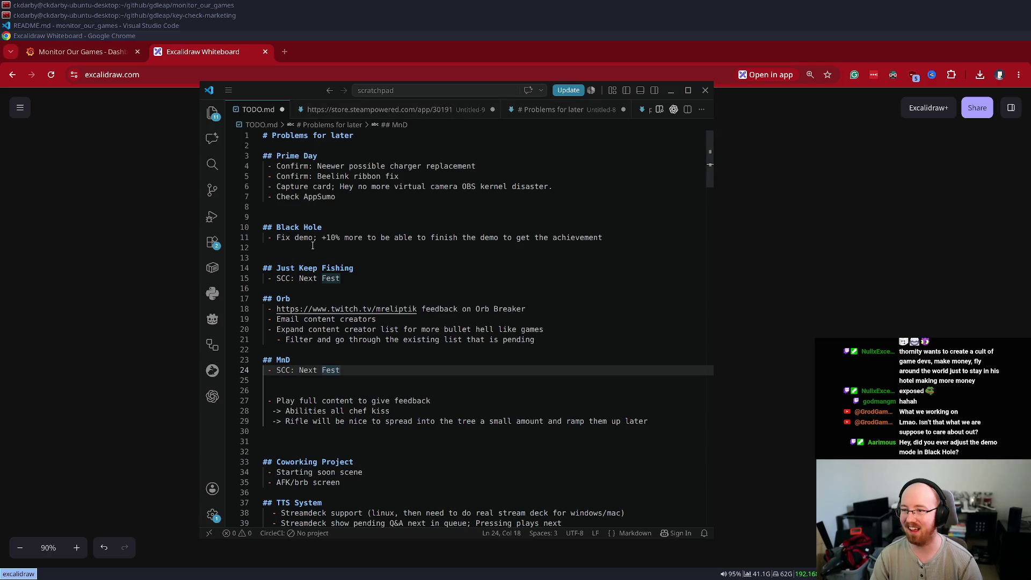
pyautogui.click(604, 237)
pyautogui.hotkey('shift', 'Home')
pyautogui.click(329, 261)
pyautogui.press('super+minus')
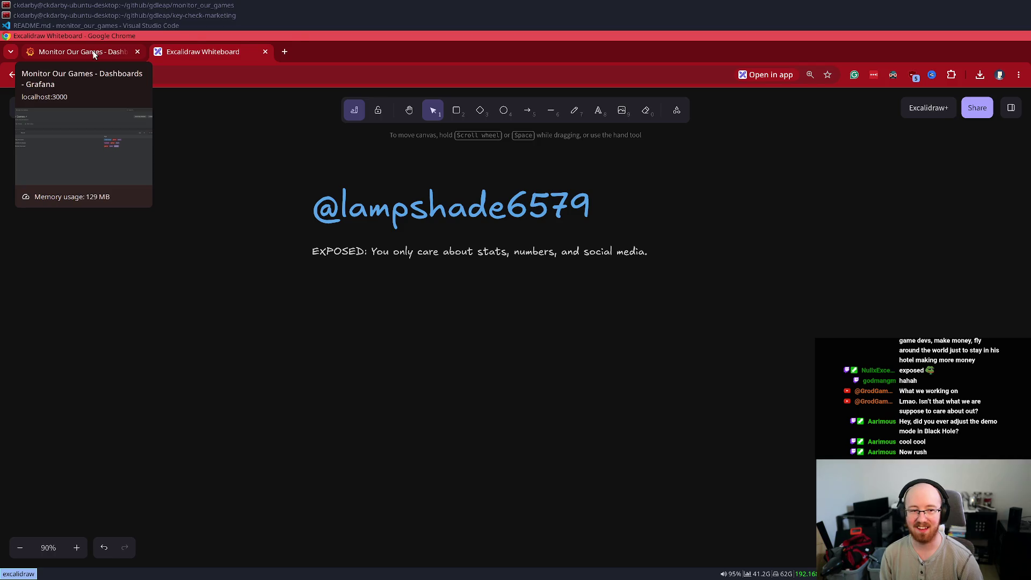
# Step: Switch to the Monitor Our Games Grafana tab and open the Game Business Overview dashboard
pyautogui.click(94, 54)
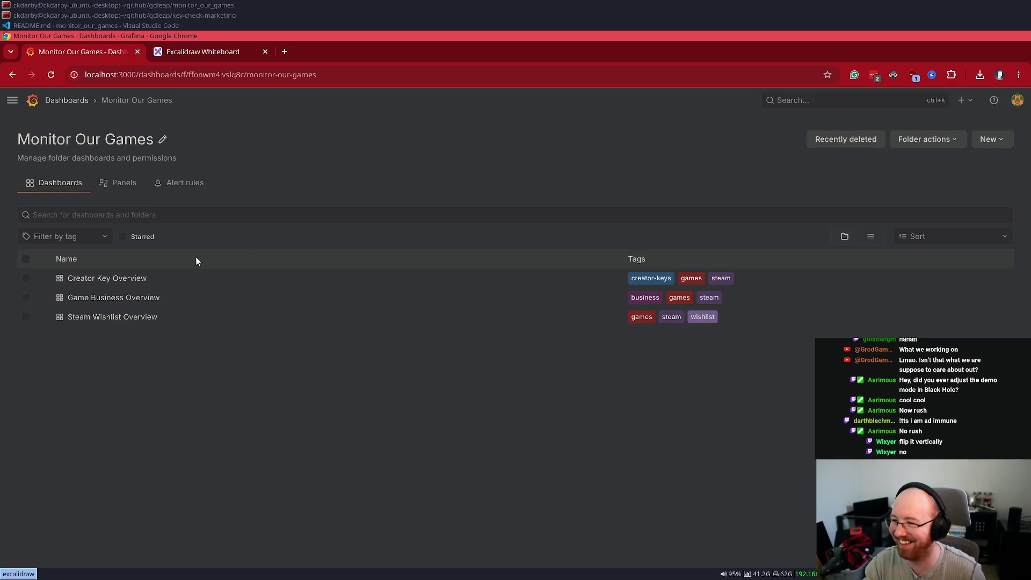
pyautogui.click(147, 296)
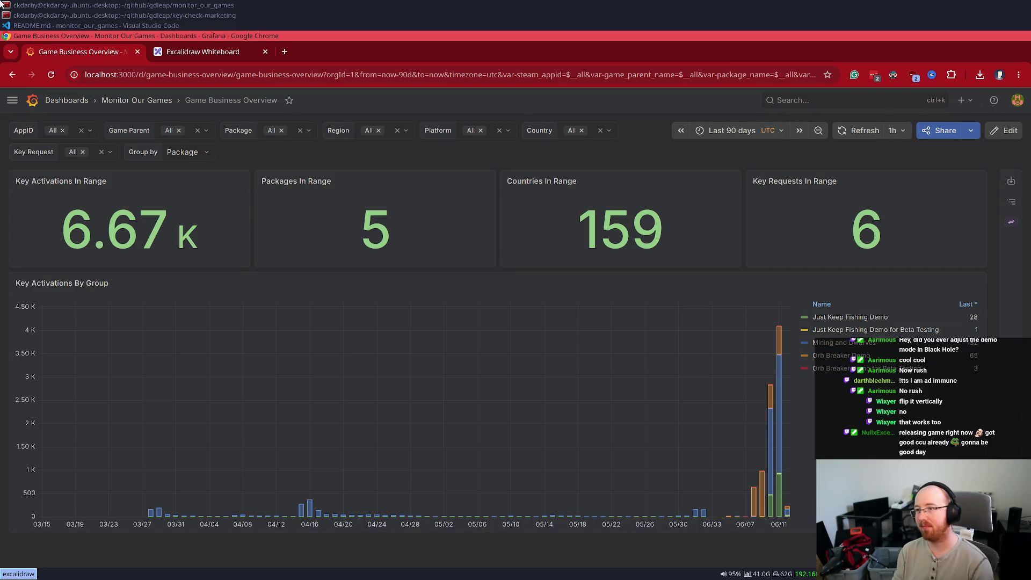
# Step: View the Steam Wishlist Overview dashboard, return to the folder, and close the Grafana tab
pyautogui.click(142, 101)
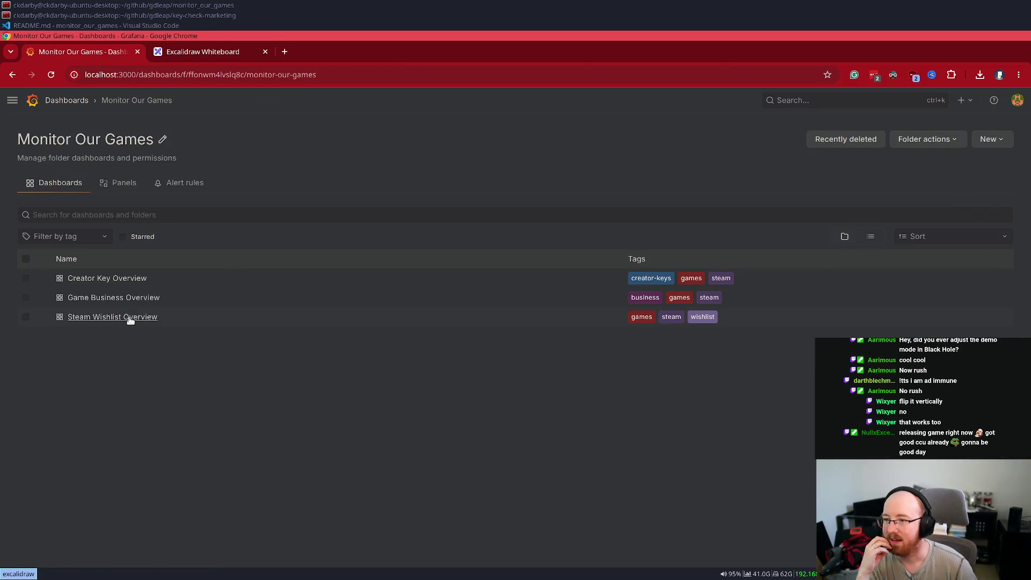
pyautogui.click(130, 317)
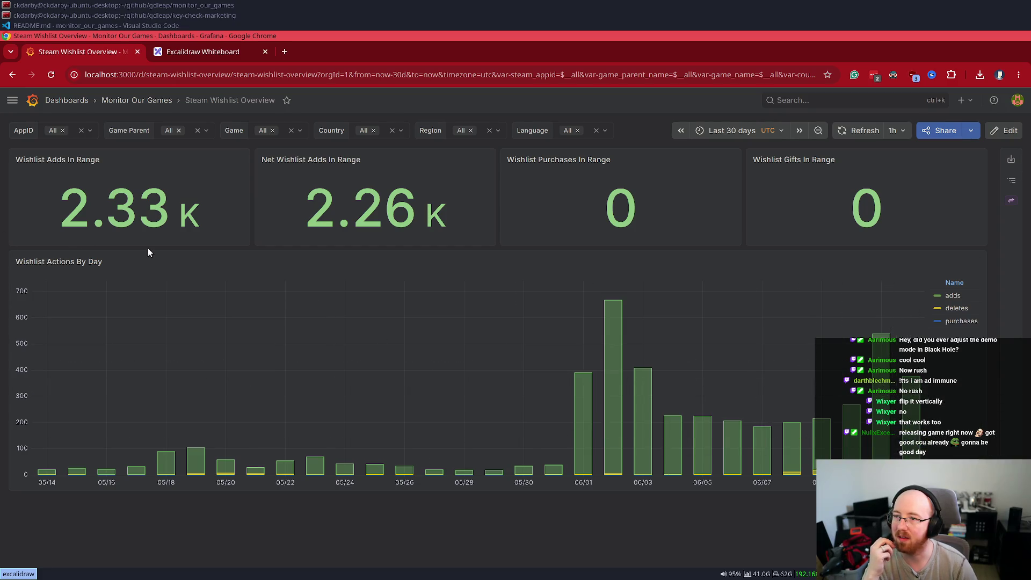
pyautogui.click(137, 100)
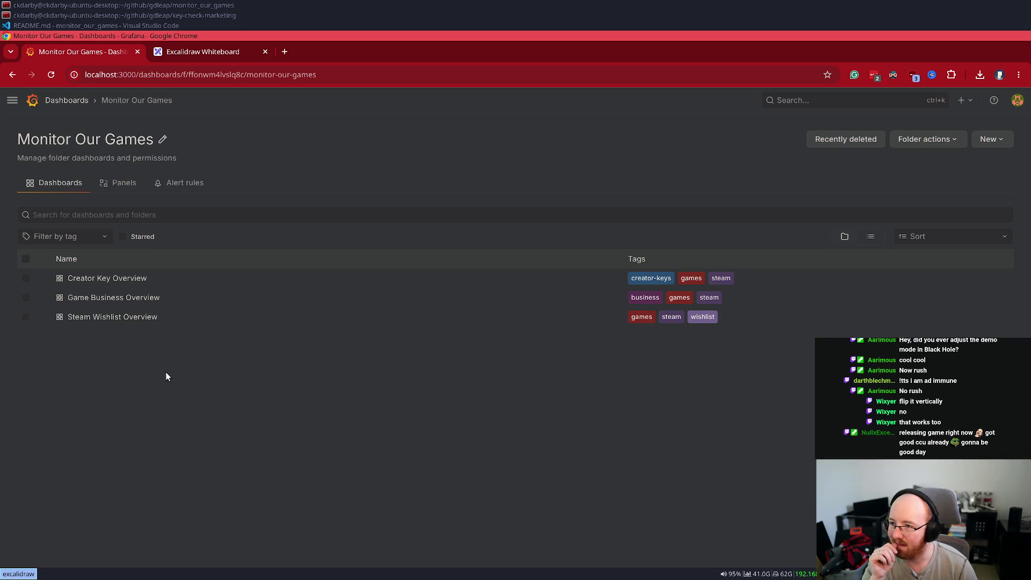
pyautogui.hotkey('ctrl', 'w')
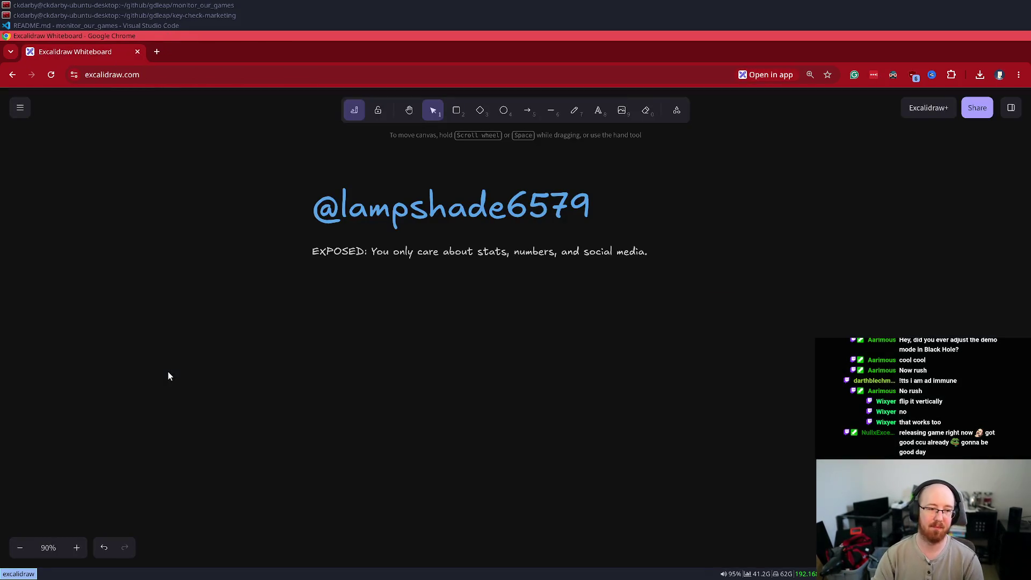
# Step: Close the browser window and the VS Code window
pyautogui.hotkey('ctrl', 'w')
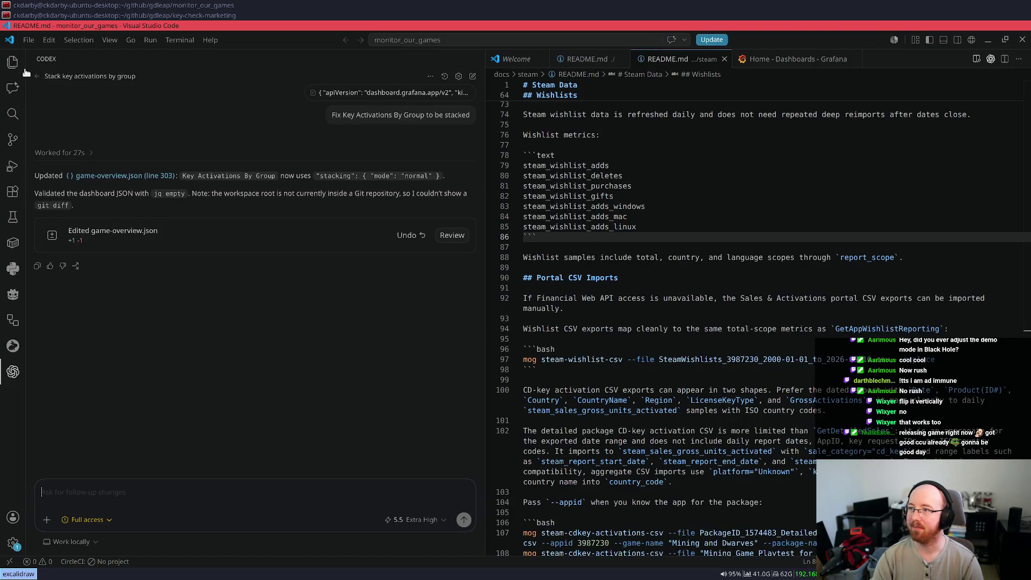
pyautogui.click(28, 39)
pyautogui.click(37, 348)
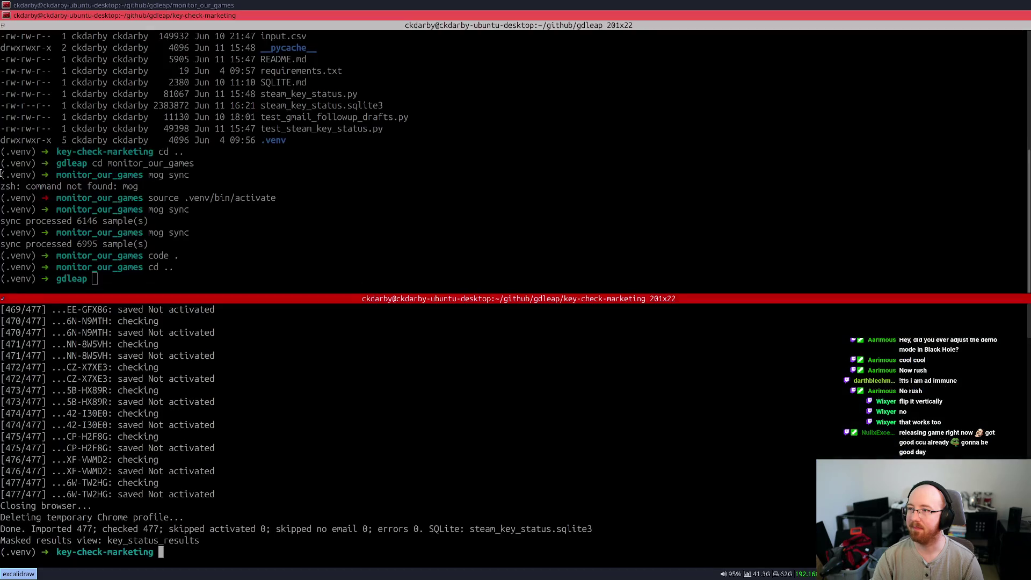
# Step: Exit the key-check-marketing, gdleap and monitor_our_games shell panes
pyautogui.write('exit')
pyautogui.press('Return')
pyautogui.write('exit')
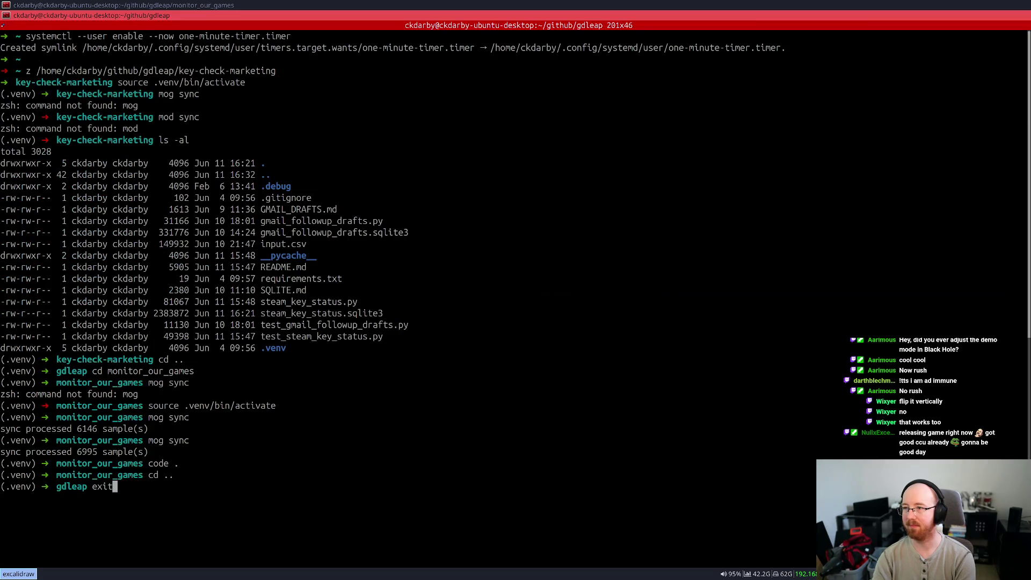
pyautogui.press('Return')
pyautogui.write('exit')
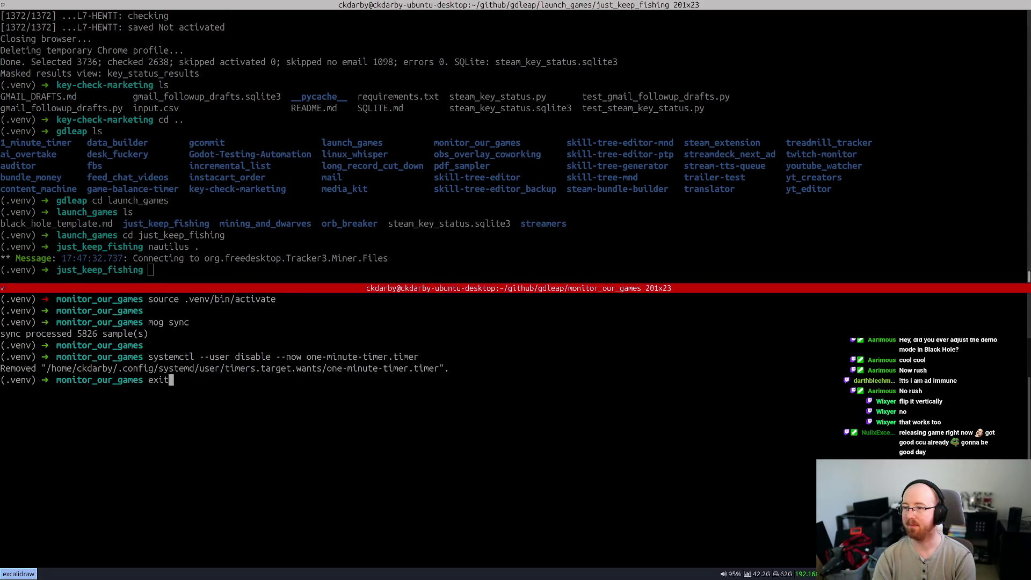
pyautogui.press('Return')
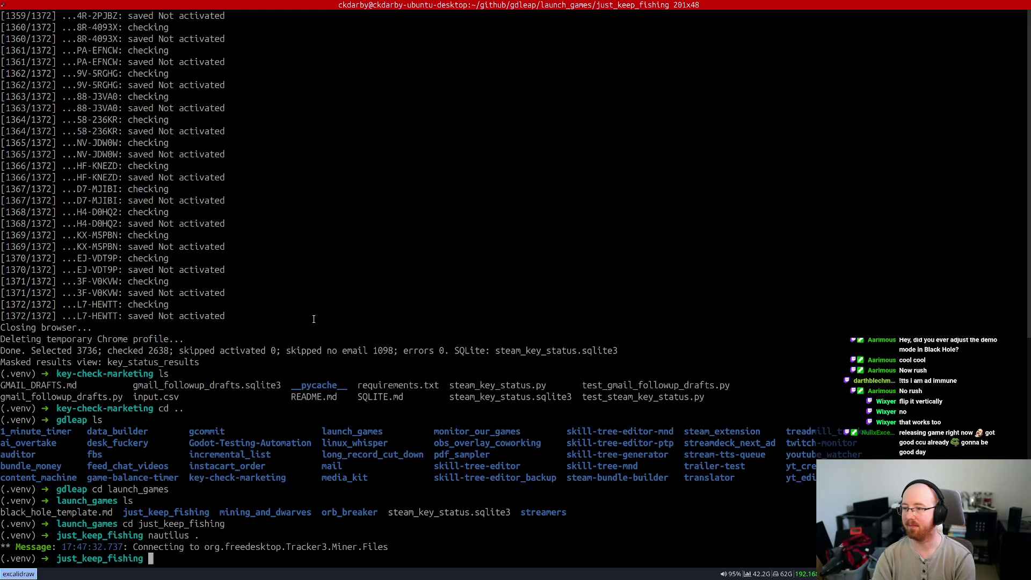
pyautogui.moveTo(274, 307)
pyautogui.mouseDown()
pyautogui.moveTo(49, 164)
pyautogui.moveTo(7, 120)
pyautogui.mouseUp()
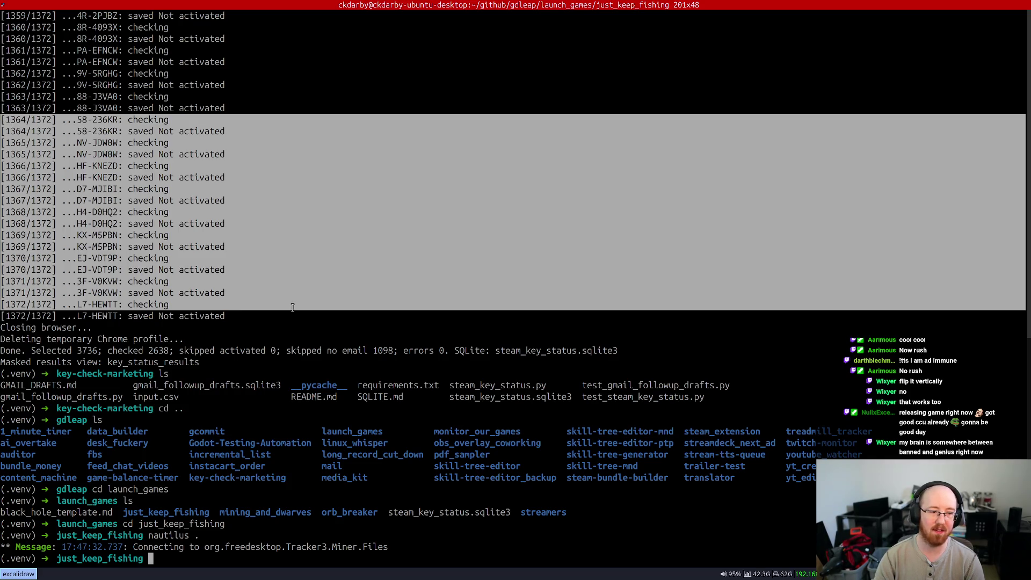
pyautogui.click(447, 544)
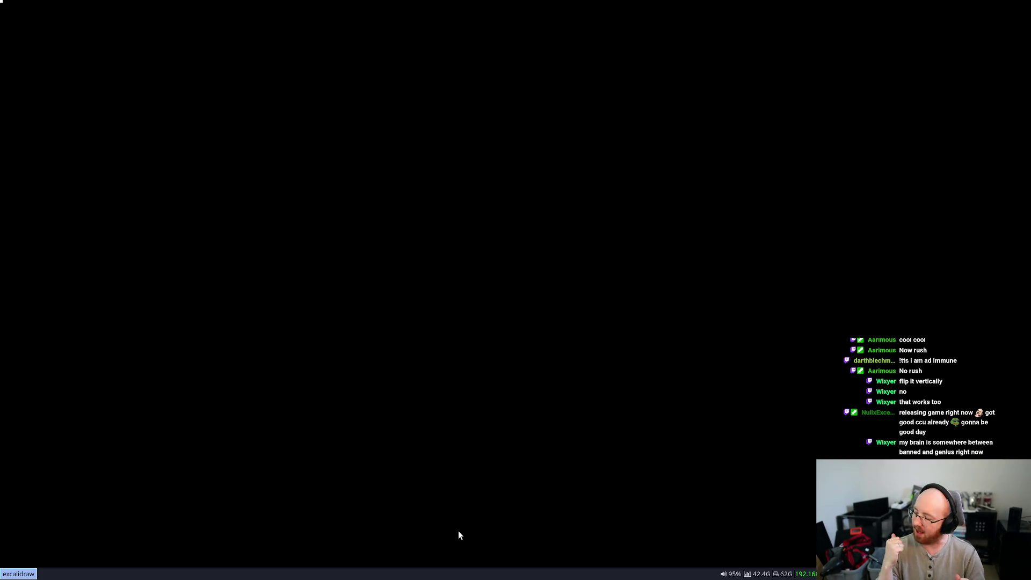
# Step: Open the TODO scratchpad and add a '### Just Before SNS' heading above Just Keep Fishing
pyautogui.press('super+minus')
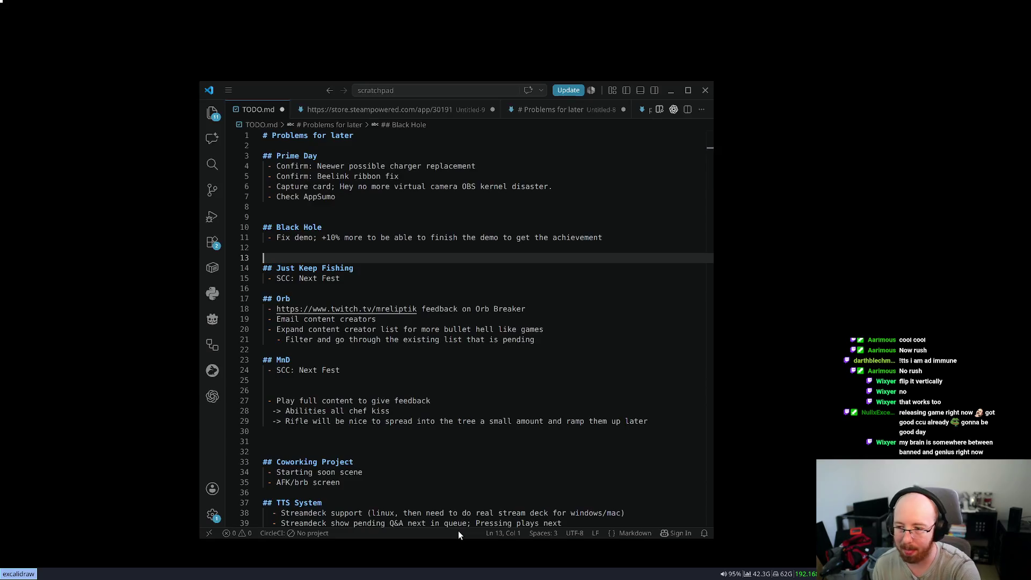
pyautogui.moveTo(366, 209)
pyautogui.mouseDown()
pyautogui.moveTo(279, 167)
pyautogui.moveTo(109, 159)
pyautogui.mouseUp()
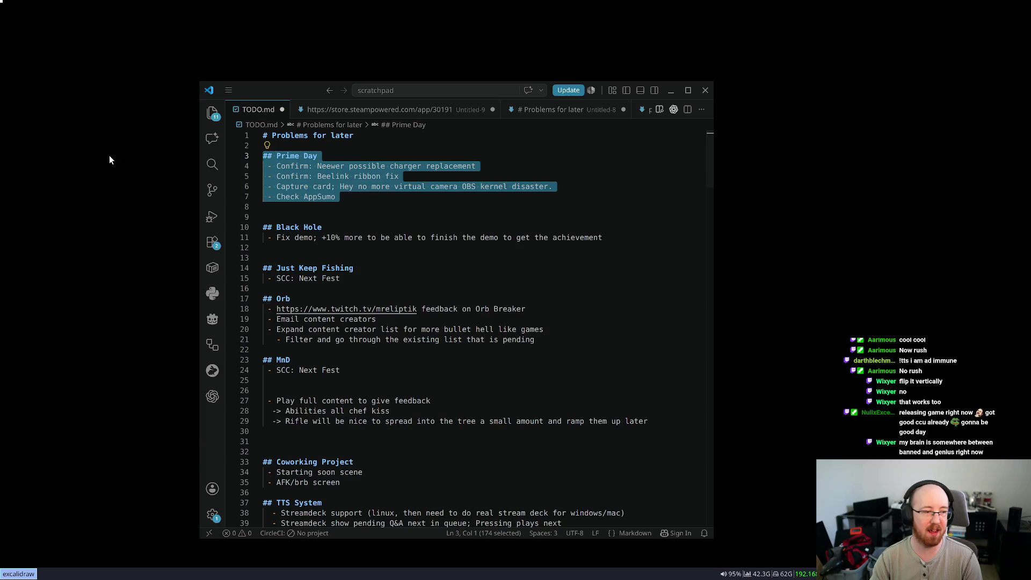
pyautogui.click(341, 207)
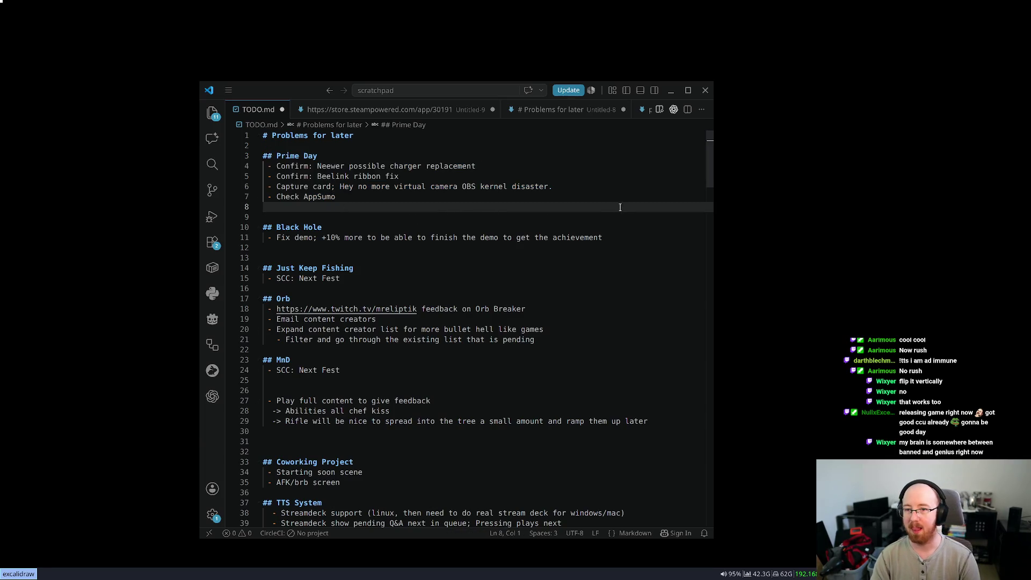
pyautogui.moveTo(621, 236); pyautogui.dragTo(190, 225)
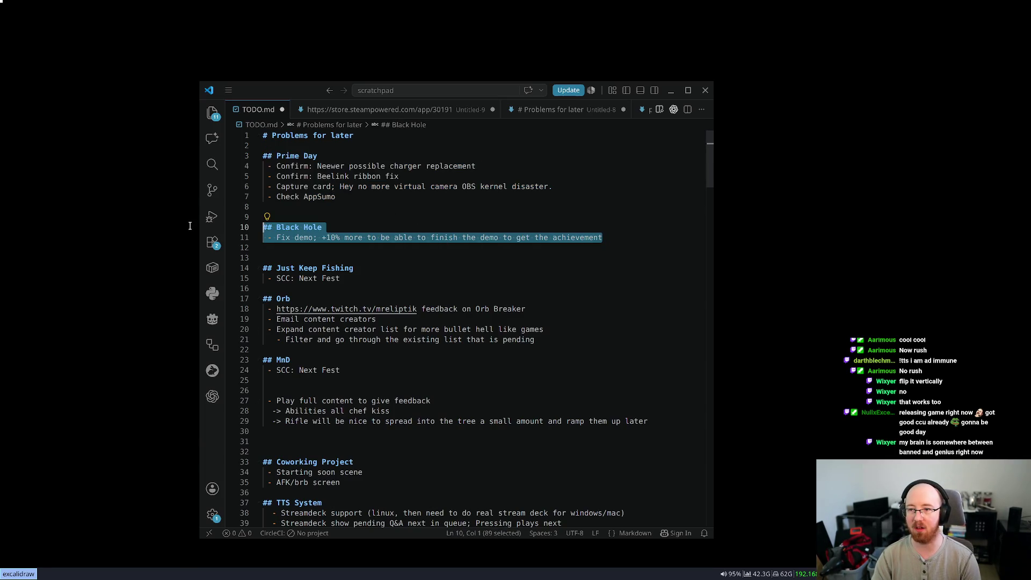
pyautogui.click(493, 231)
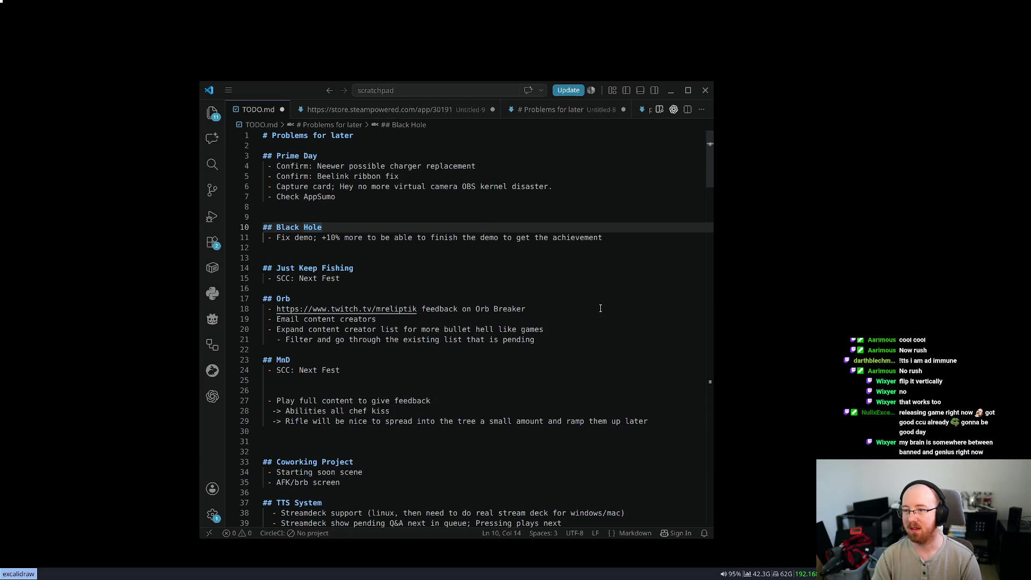
pyautogui.moveTo(359, 279); pyautogui.dragTo(232, 270)
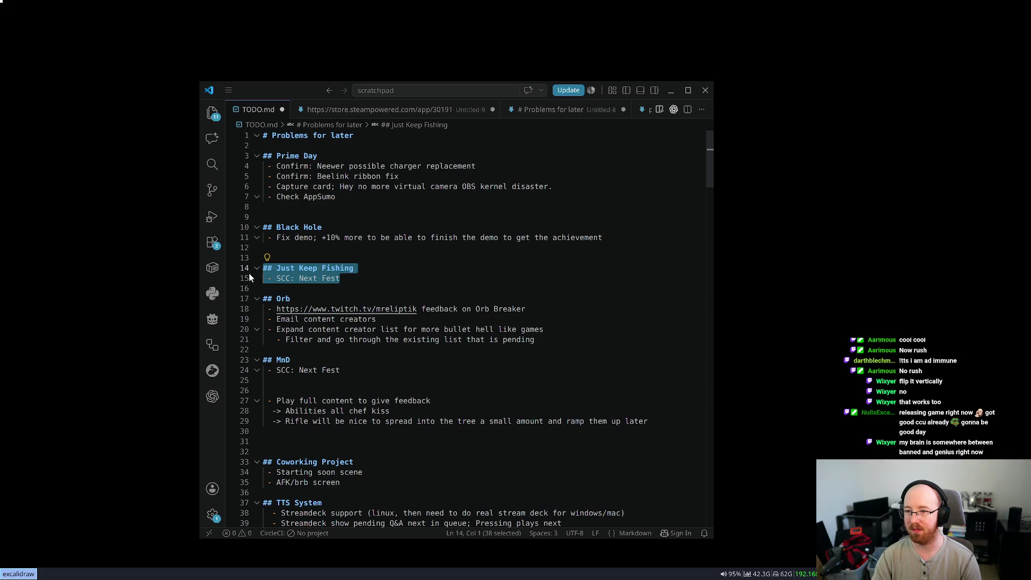
pyautogui.click(286, 257)
pyautogui.press('Return')
pyautogui.press('Return')
pyautogui.press('Return')
pyautogui.press('Up')
pyautogui.write('### Just Befo')
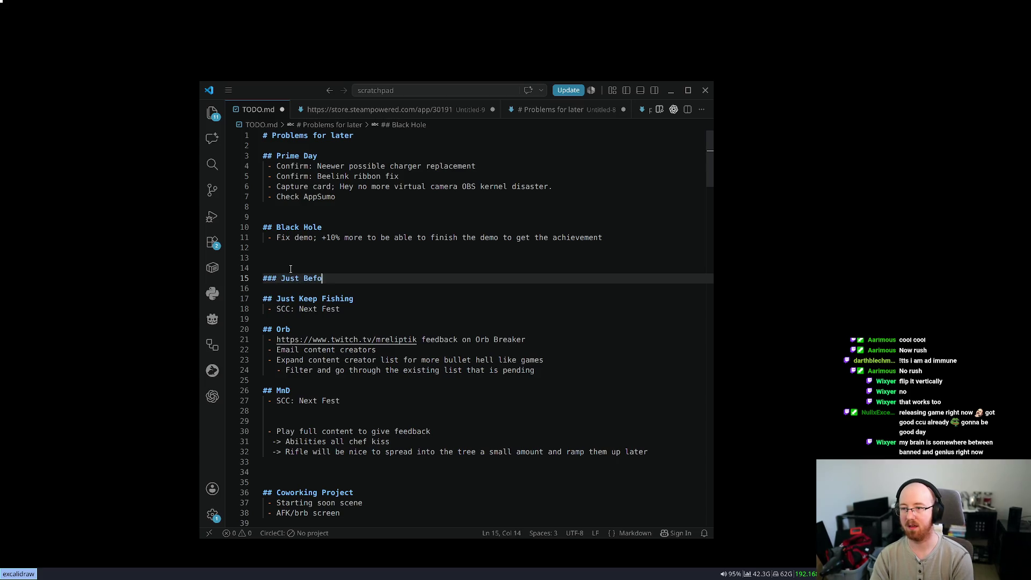
pyautogui.write('re SNS')
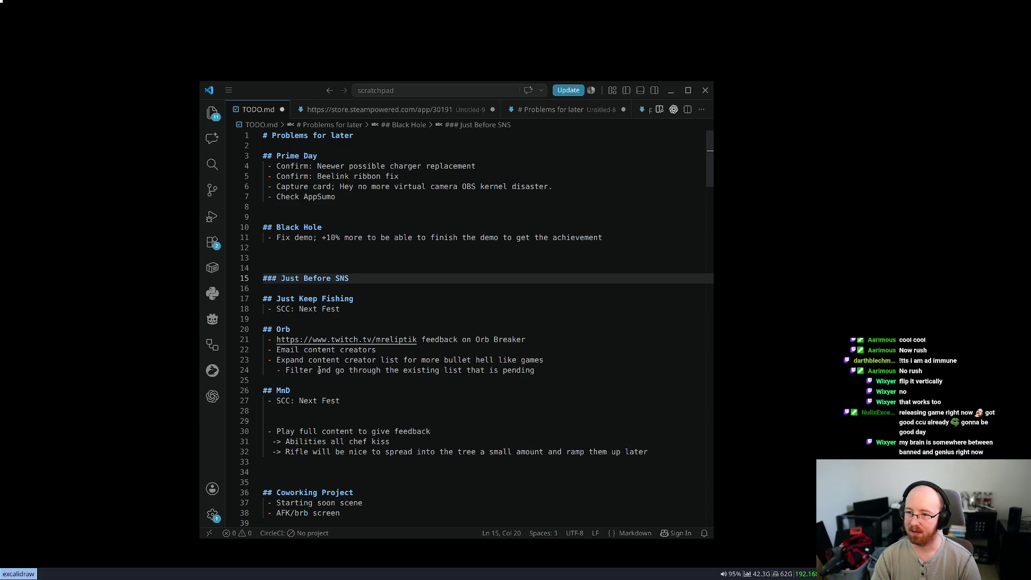
# Step: Add an '## Orb B' heading above the Orb Breaker feedback link
pyautogui.moveTo(526, 339)
pyautogui.mouseDown()
pyautogui.moveTo(379, 352)
pyautogui.moveTo(223, 343)
pyautogui.mouseUp()
pyautogui.hotkey('ctrl', 'c')
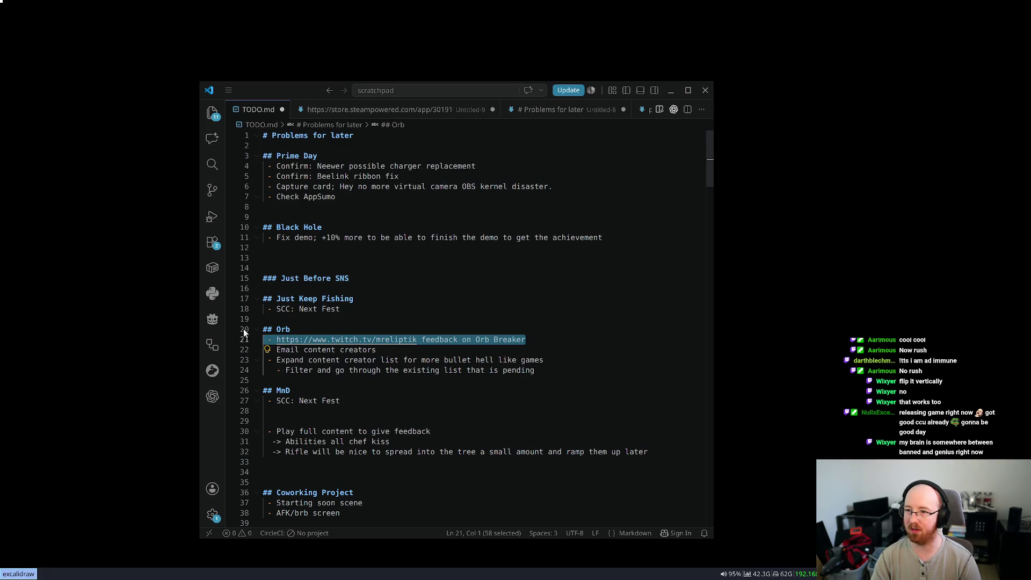
pyautogui.press('BackSpace')
pyautogui.press('BackSpace')
pyautogui.write('B')
pyautogui.click(281, 258)
pyautogui.press('Return')
pyautogui.press('Return')
pyautogui.press('Down')
pyautogui.hotkey('ctrl', 'v')
pyautogui.press('Up')
pyautogui.write('## Orb B')
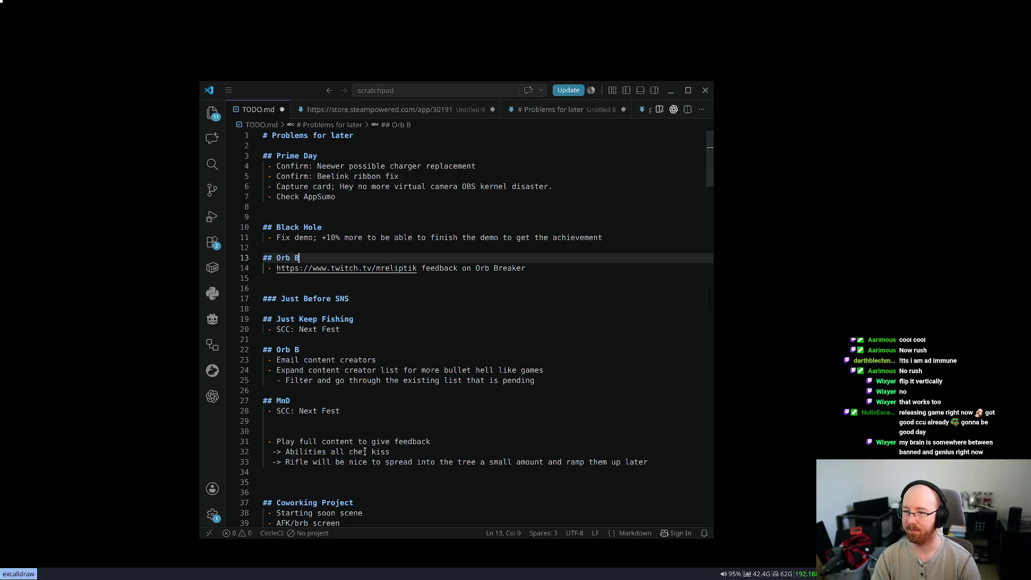
pyautogui.moveTo(376, 360); pyautogui.dragTo(264, 360)
# Step: Move the three content-creator outreach tasks under the top Orb B heading and delete the empty duplicate heading
pyautogui.moveTo(559, 382)
pyautogui.mouseDown()
pyautogui.moveTo(221, 365)
pyautogui.moveTo(243, 359)
pyautogui.mouseUp()
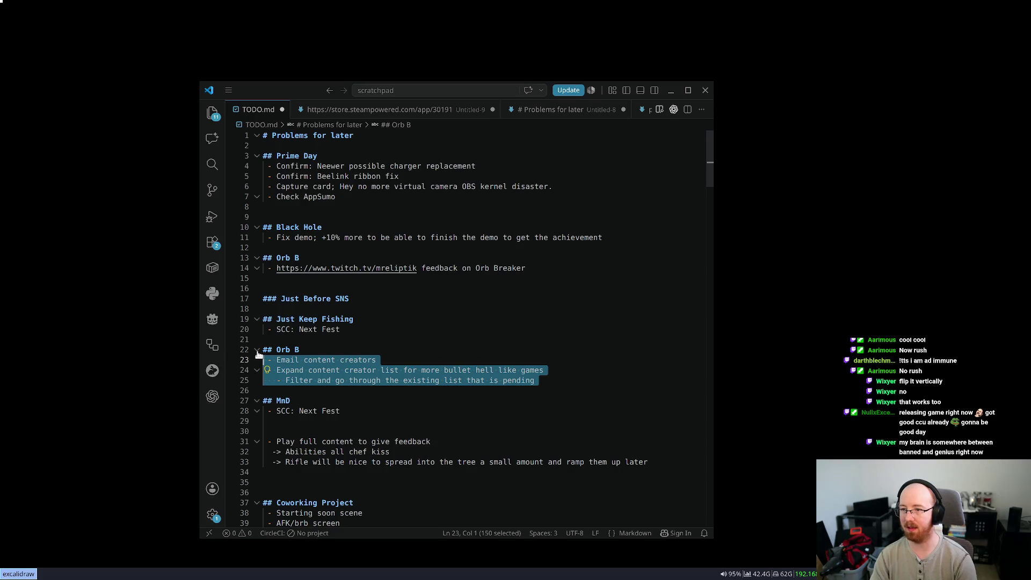
pyautogui.hotkey('ctrl', 'x')
pyautogui.press('Up')
pyautogui.press('Up')
pyautogui.press('Up')
pyautogui.hotkey('ctrl', 'v')
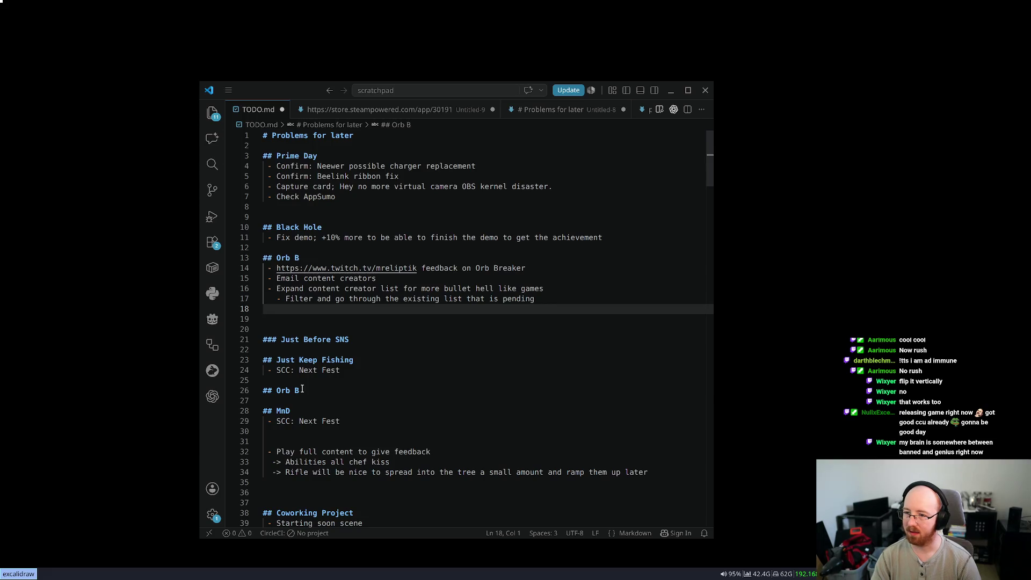
pyautogui.click(302, 391)
pyautogui.hotkey('shift', 'Home')
pyautogui.press('BackSpace')
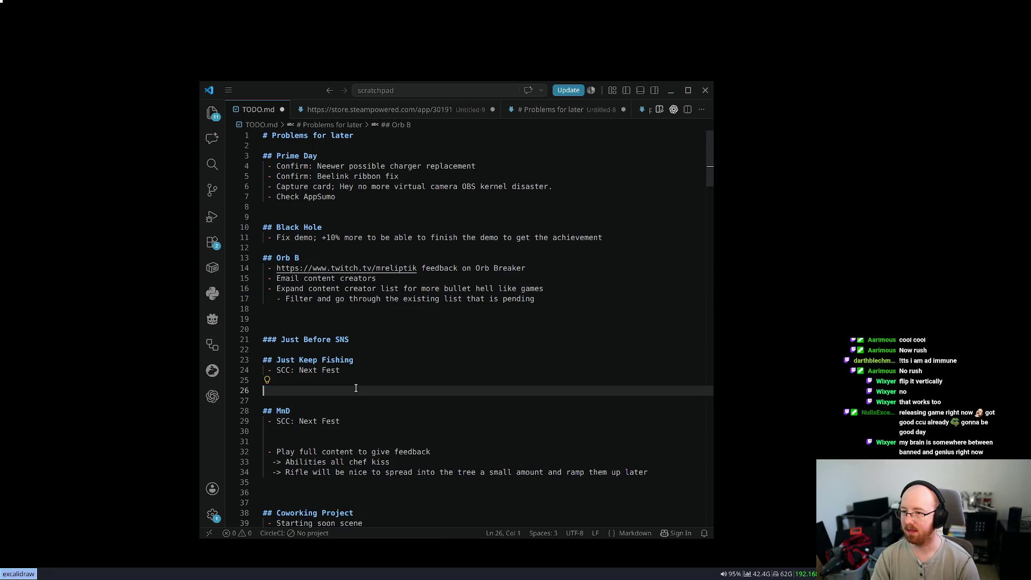
pyautogui.press('Delete')
pyautogui.press('Delete')
# Step: Delete the MnD feedback lines and close the TODO.md scratchpad window
pyautogui.press('Down')
pyautogui.press('Down')
pyautogui.press('Down')
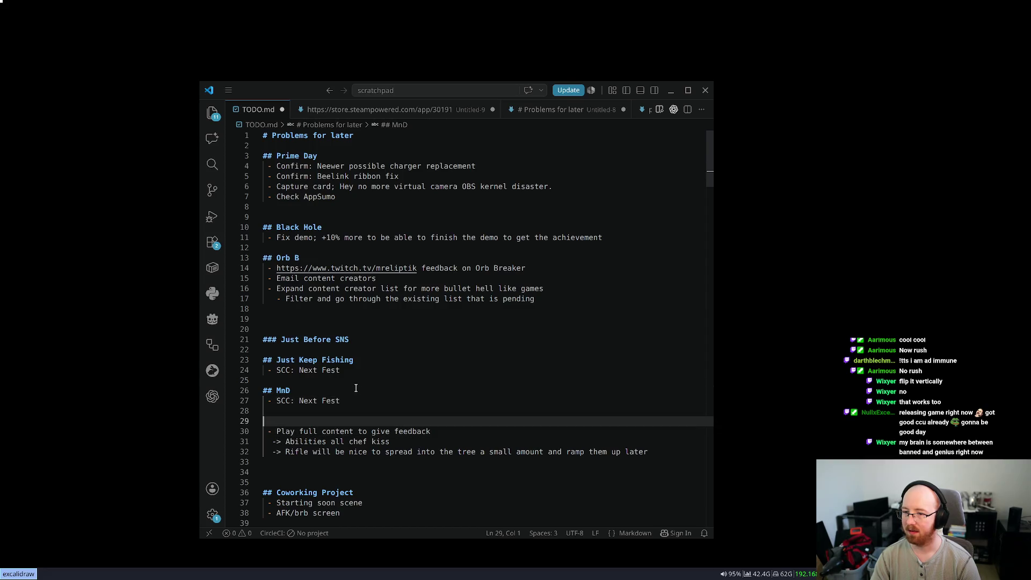
pyautogui.hotkey('shift', 'Down')
pyautogui.hotkey('shift', 'Down')
pyautogui.hotkey('shift', 'Down')
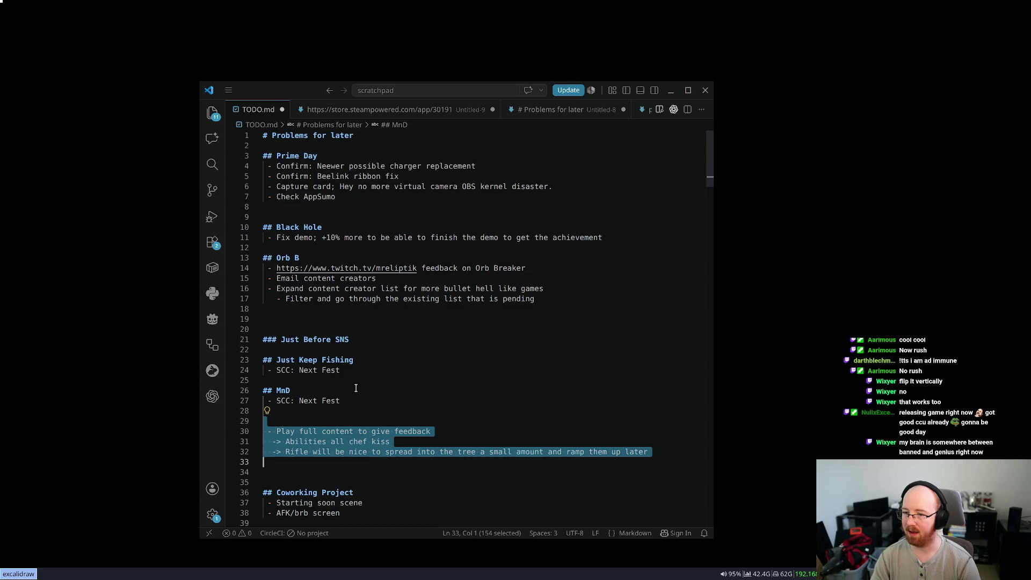
pyautogui.press('BackSpace')
pyautogui.press('BackSpace')
pyautogui.press('BackSpace')
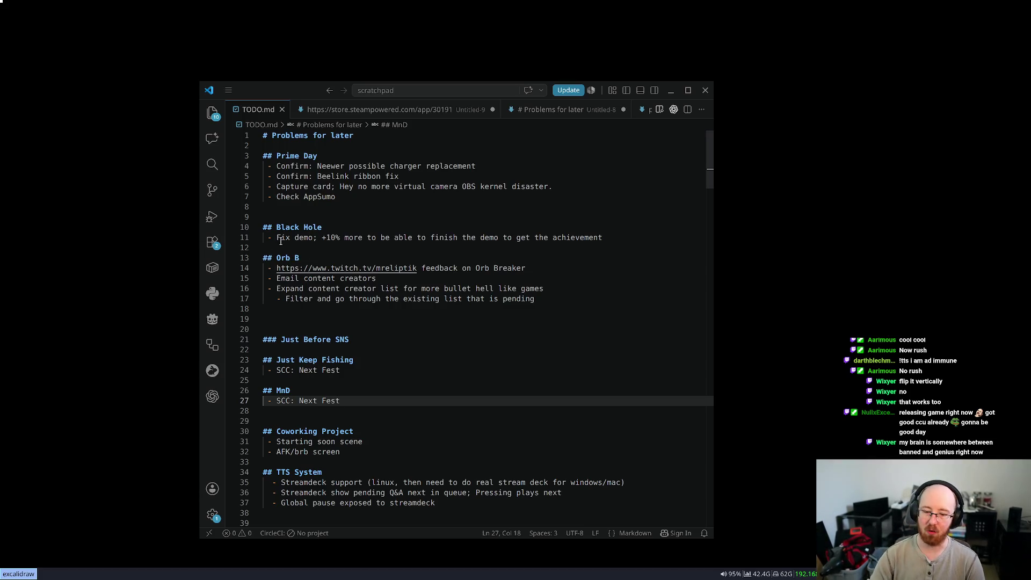
pyautogui.click(506, 299)
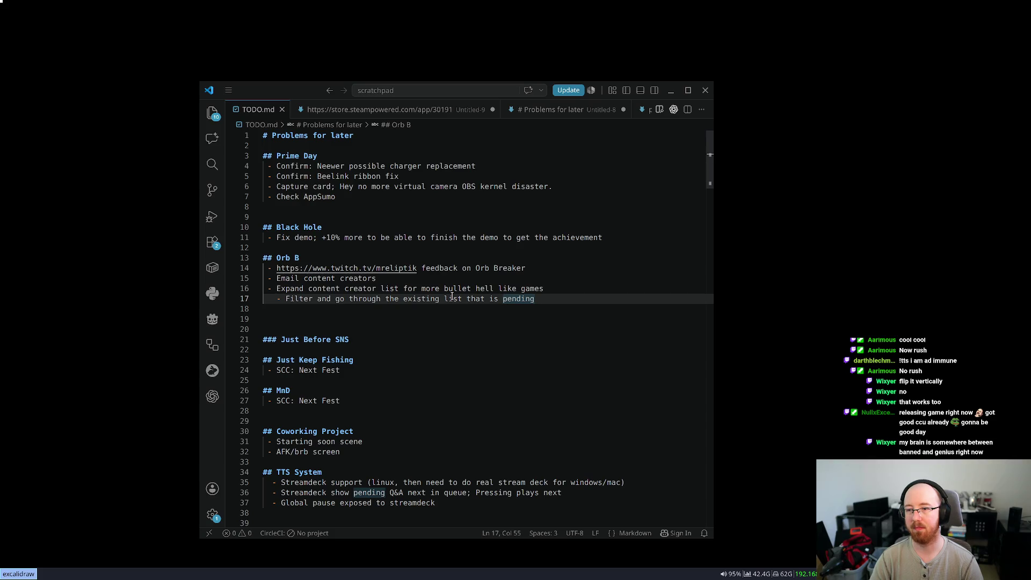
pyautogui.click(482, 390)
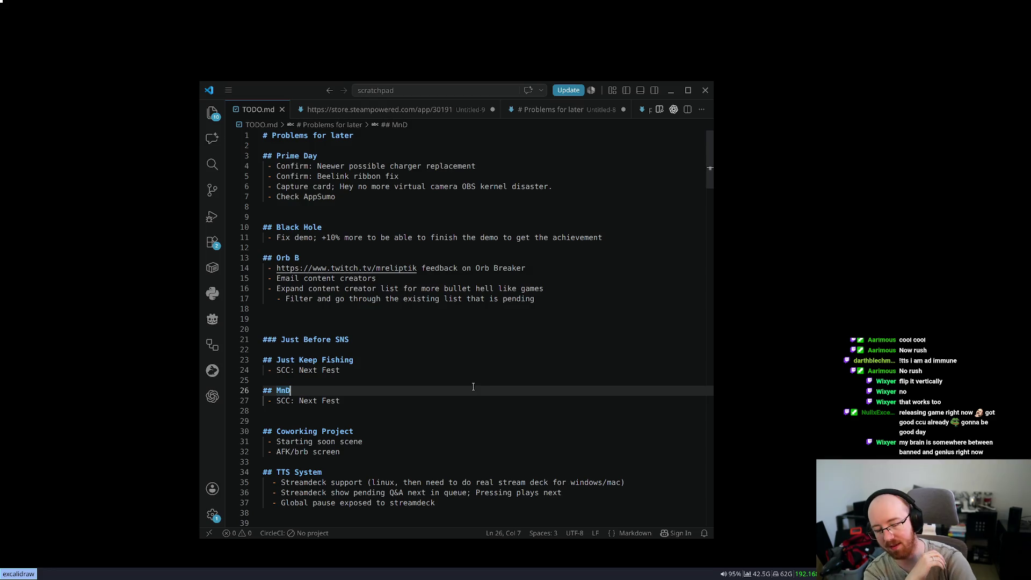
pyautogui.press('super+minus')
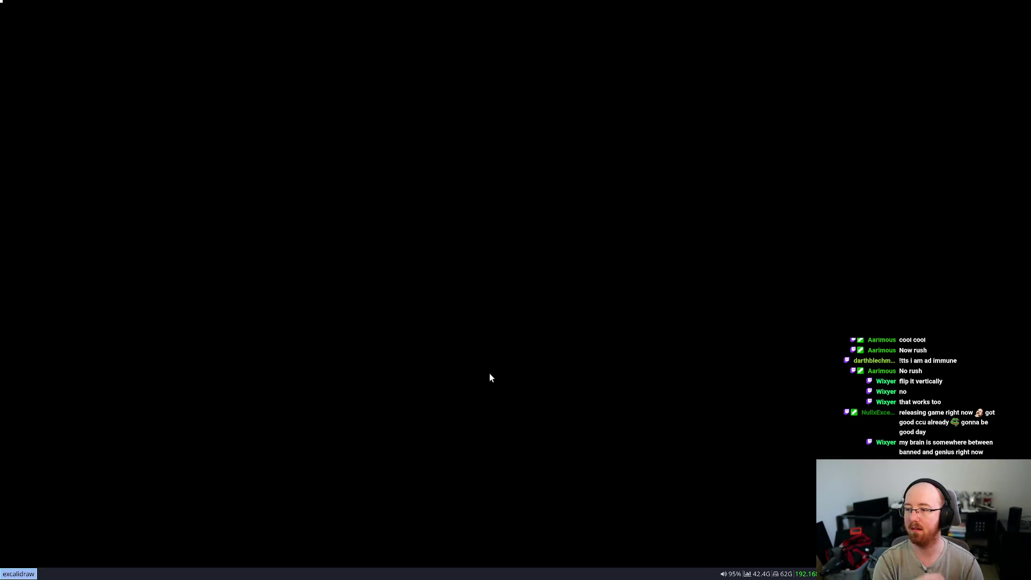
pyautogui.press('super+Tab')
# Step: Open a new terminal and change into the ~/github/Blackhole repository folder
pyautogui.press('Escape')
pyautogui.press('super+Return')
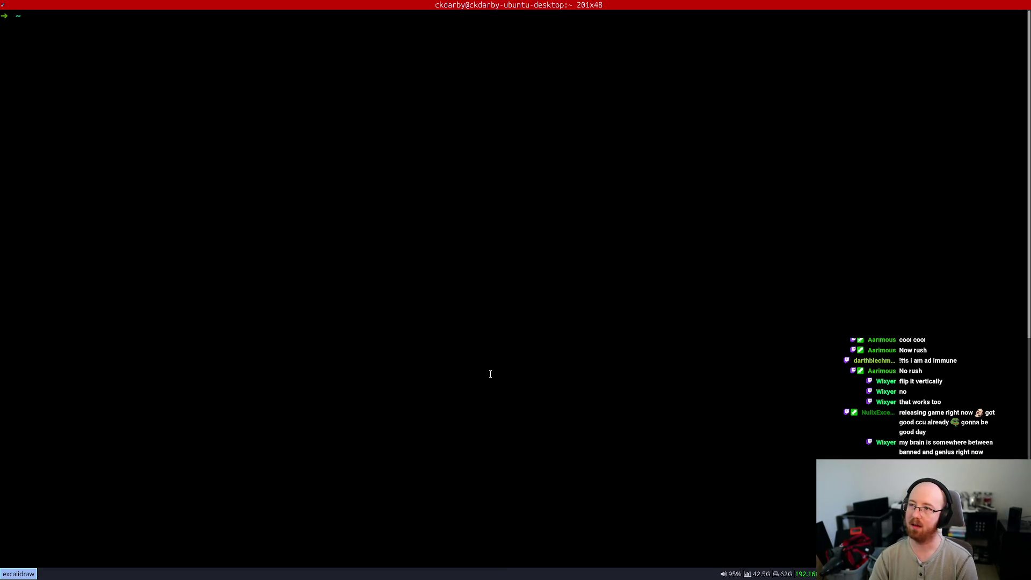
pyautogui.write('cd ~/B')
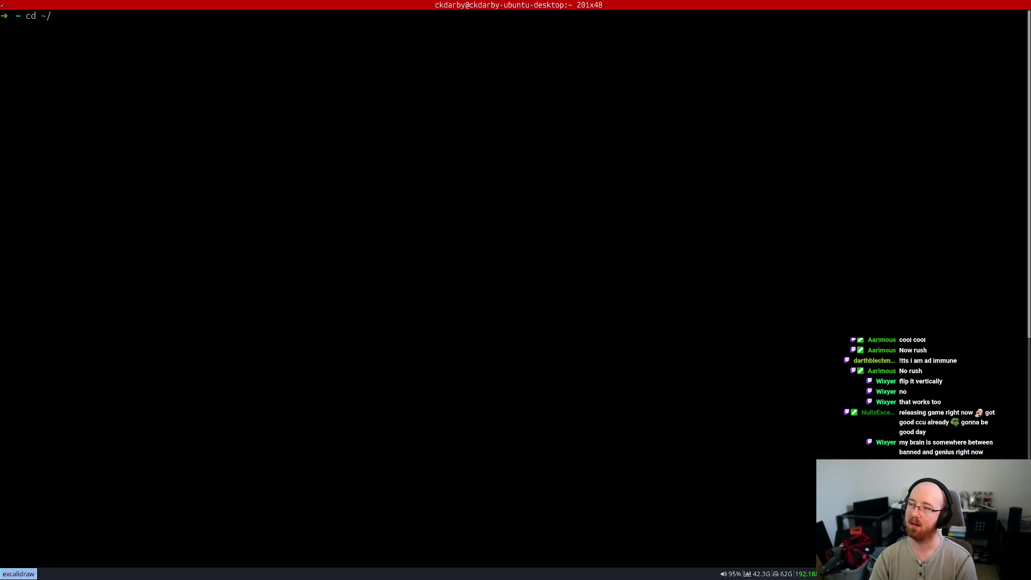
pyautogui.press('BackSpace')
pyautogui.write('github/Black')
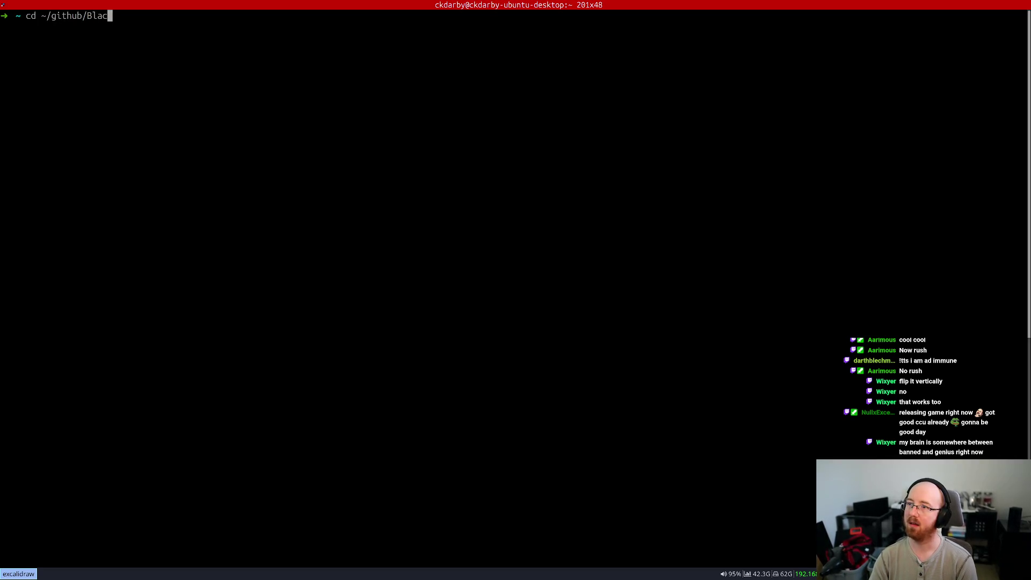
pyautogui.press('Return')
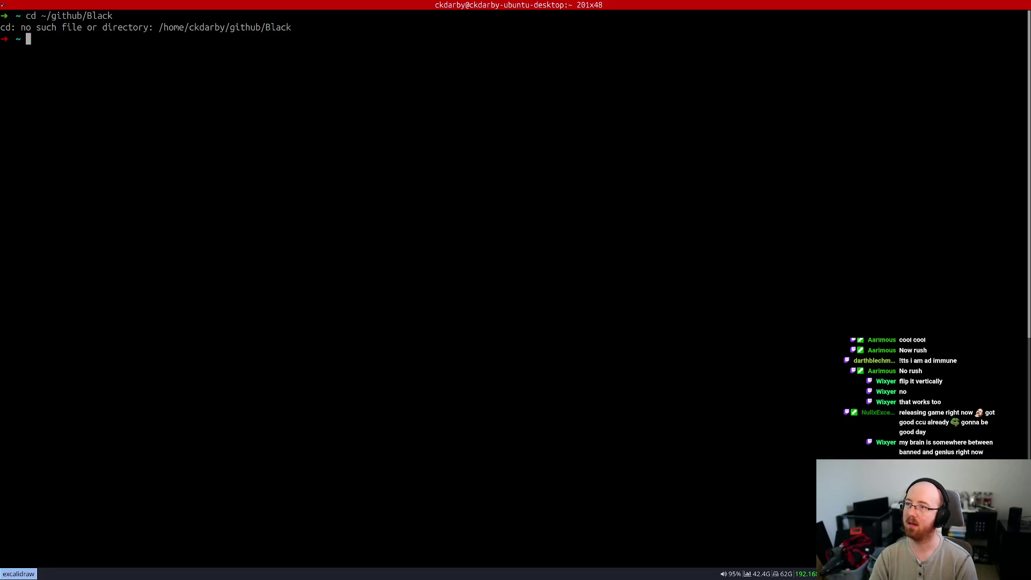
pyautogui.press('Up')
pyautogui.press('Tab')
pyautogui.press('Tab')
pyautogui.press('Return')
# Step: Try a git pull in the Blackhole repo and cancel the pending code command
pyautogui.write('cv')
pyautogui.press('BackSpace')
pyautogui.press('BackSpace')
pyautogui.write('git pull')
pyautogui.press('Return')
pyautogui.write('code .')
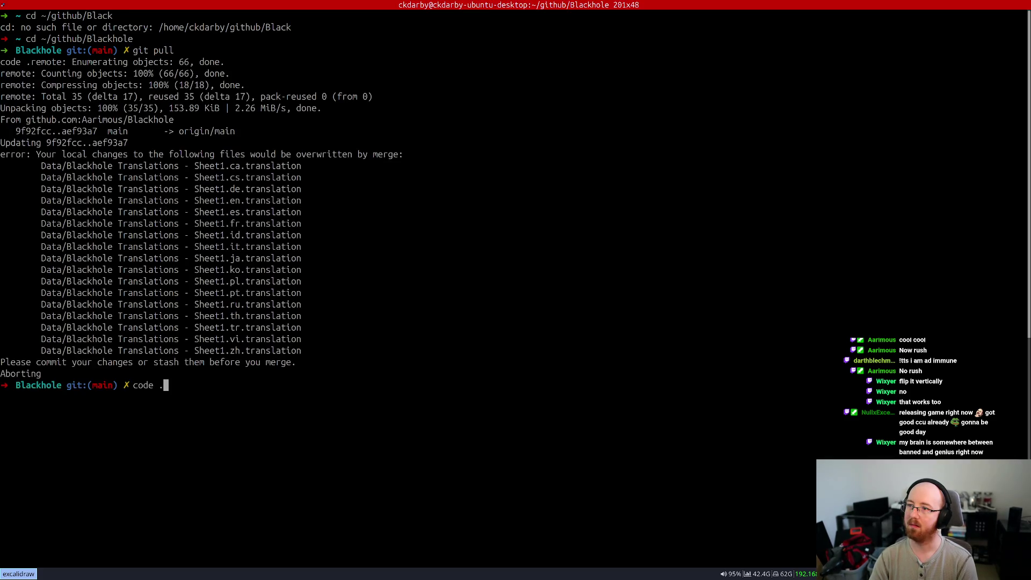
pyautogui.hotkey('ctrl', 'c')
# Step: Stash the local translation changes, pull the 31 changed files, and run code . to open the project
pyautogui.write('git stash')
pyautogui.press('Return')
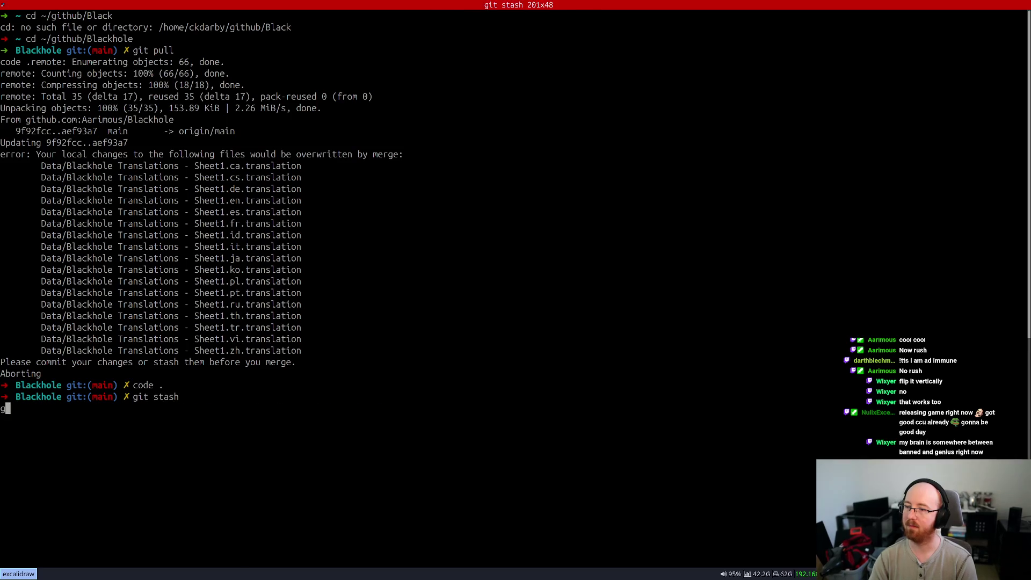
pyautogui.write('git pull')
pyautogui.press('Return')
pyautogui.write('code .')
pyautogui.press('Return')
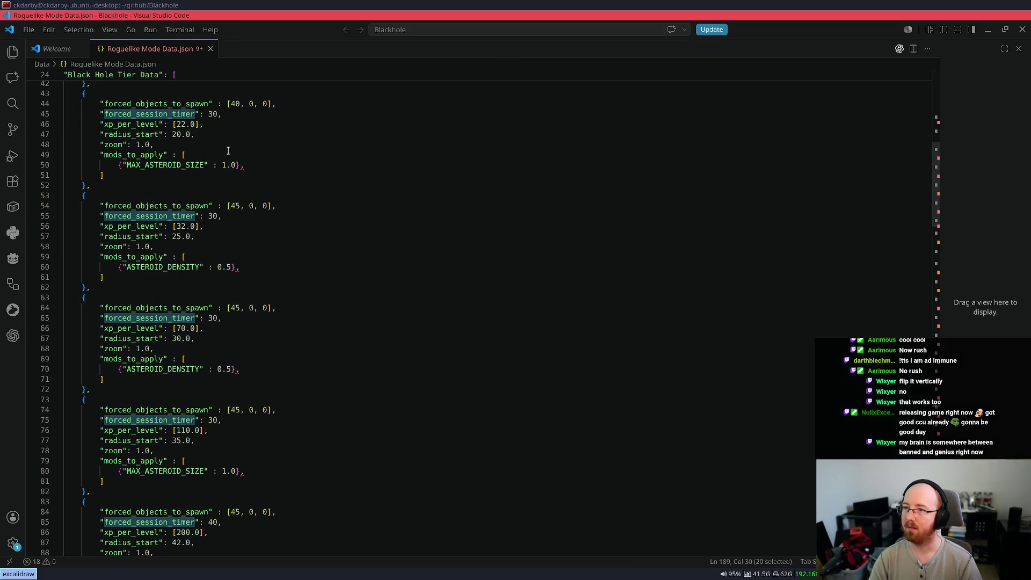
# Step: Show the Explorer file tree and open Data/Demo Data.json beside Roguelike Mode Data.json
pyautogui.click(184, 155)
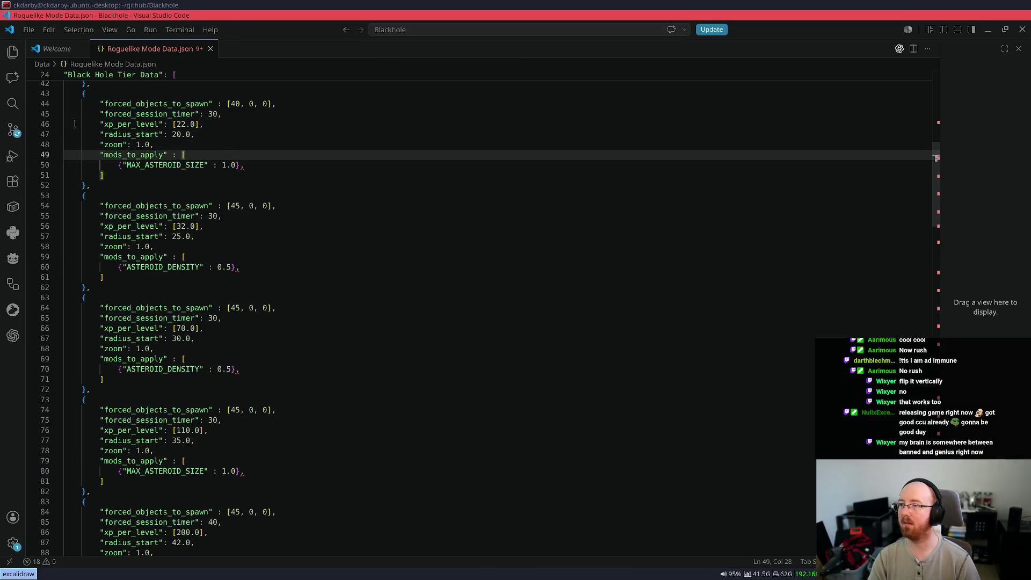
pyautogui.click(42, 63)
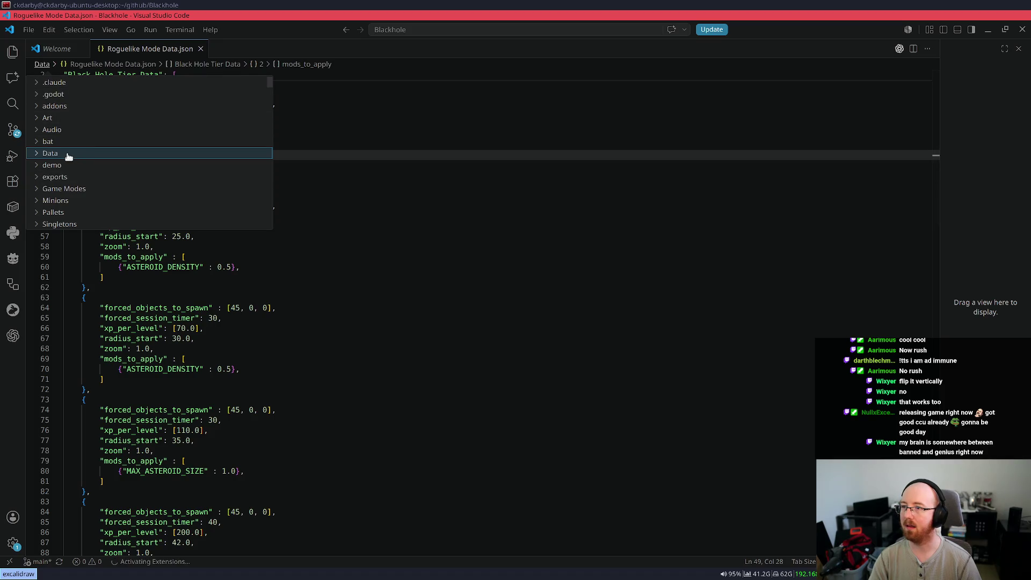
pyautogui.scroll(-5, 108, 172)
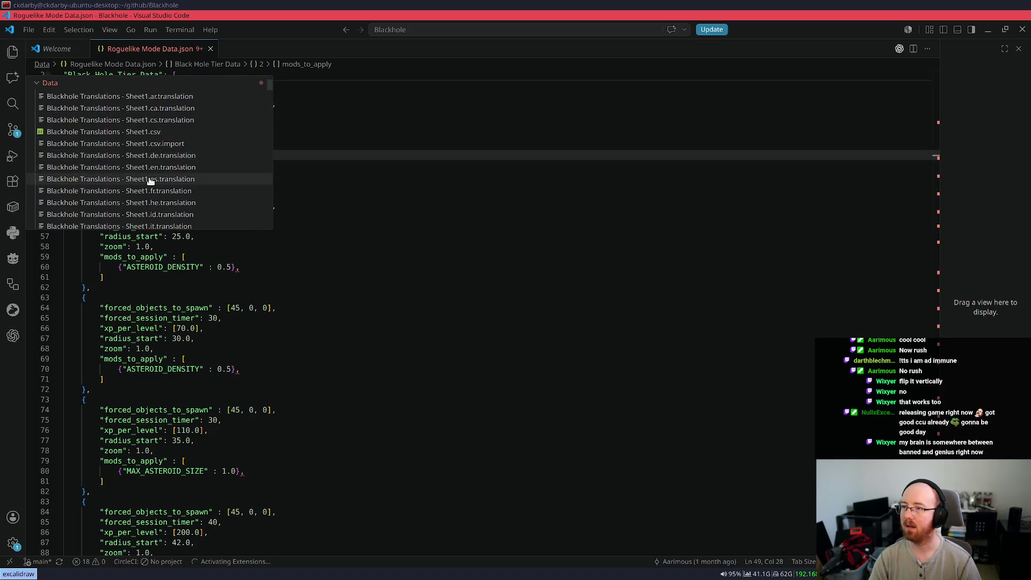
pyautogui.press('Escape')
pyautogui.click(14, 51)
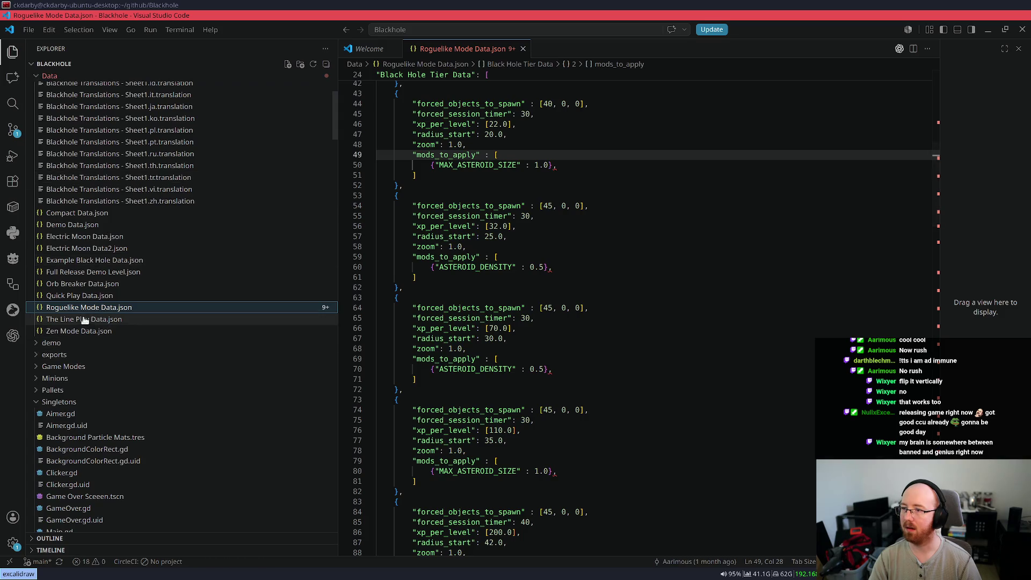
pyautogui.click(77, 225)
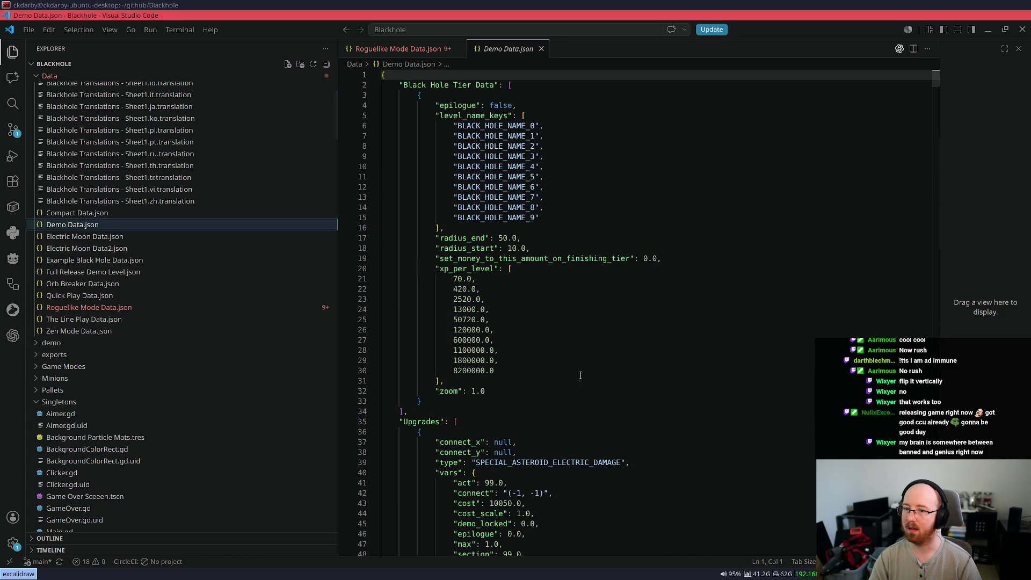
# Step: Copy the last xp_per_level value 8200000 into the GNOME calculator and try multiplying it
pyautogui.doubleClick(462, 371)
pyautogui.press('super+d')
pyautogui.write('gnome')
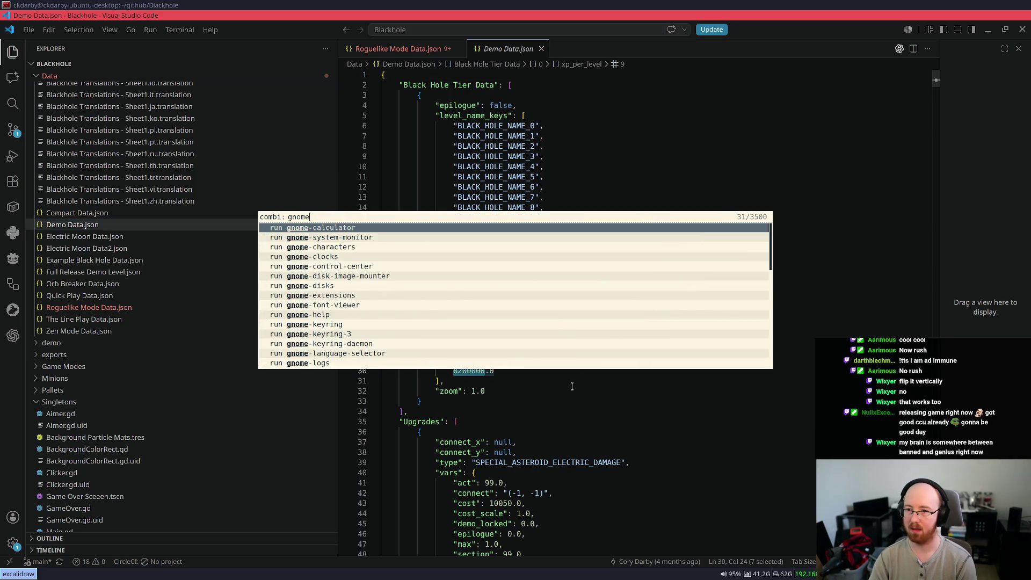
pyautogui.press('Return')
pyautogui.hotkey('ctrl', 'v')
pyautogui.write('*9')
pyautogui.press('Return')
pyautogui.hotkey('ctrl', 'a')
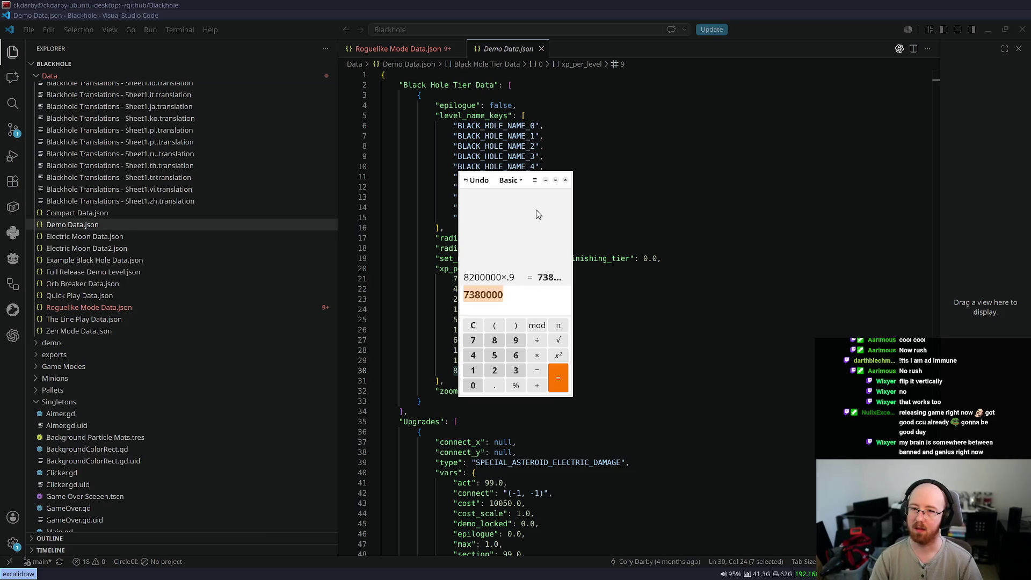
pyautogui.hotkey('ctrl', 'q')
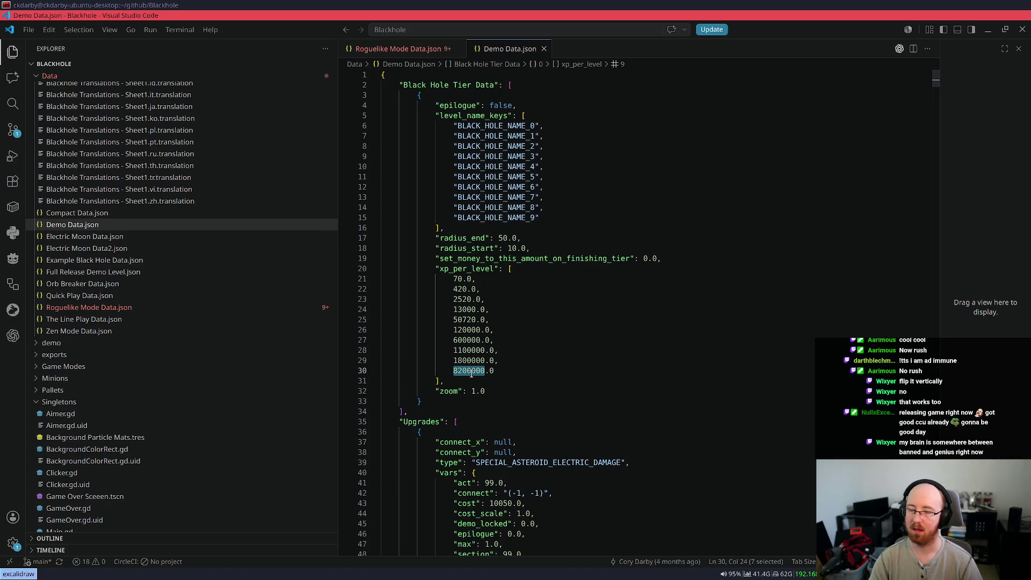
# Step: Compute 8200000 × 0.9 in the calculator and copy the 7380000 result
pyautogui.press('super')
pyautogui.write('gnome')
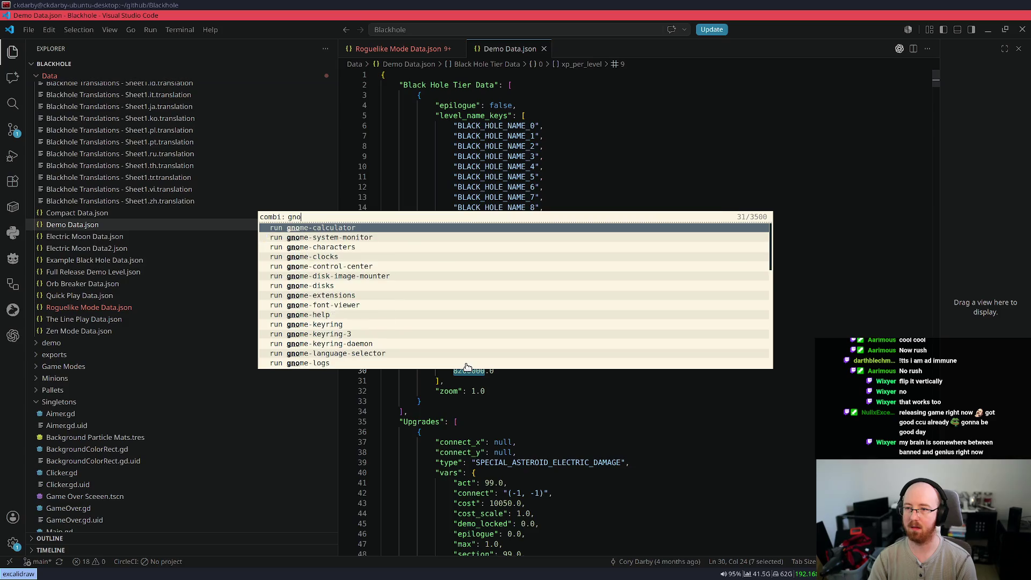
pyautogui.press('Escape')
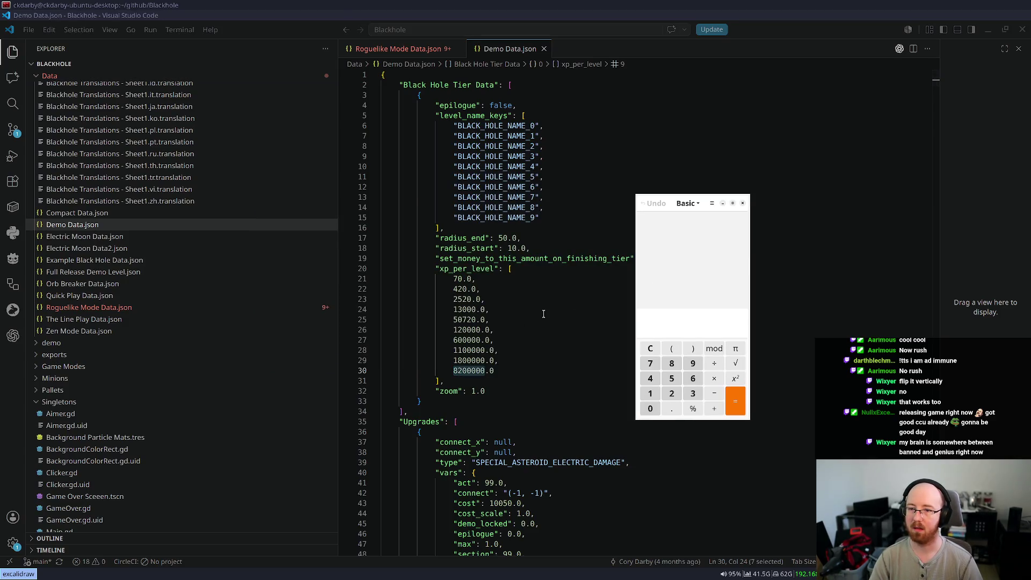
pyautogui.click(690, 322)
pyautogui.hotkey('ctrl', 'v')
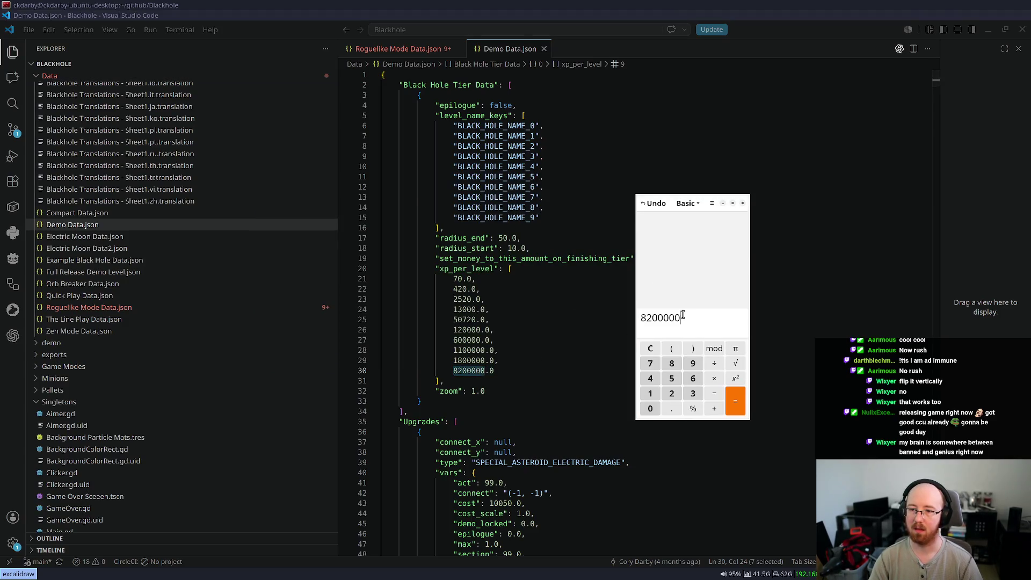
pyautogui.write('*.9')
pyautogui.press('Return')
pyautogui.hotkey('ctrl', 'c')
# Step: Replace 8200000 with 7380000 in Demo Data.json and save the file
pyautogui.hotkey('alt', 'Tab')
pyautogui.hotkey('ctrl', 'v')
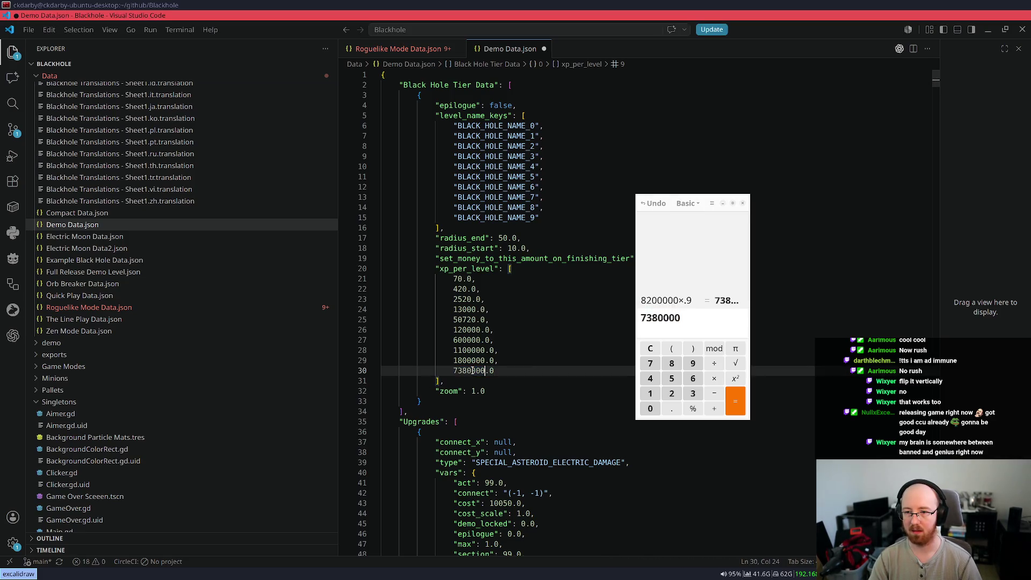
pyautogui.hotkey('alt', 'Tab')
pyautogui.hotkey('alt', 'F4')
pyautogui.hotkey('ctrl', 's')
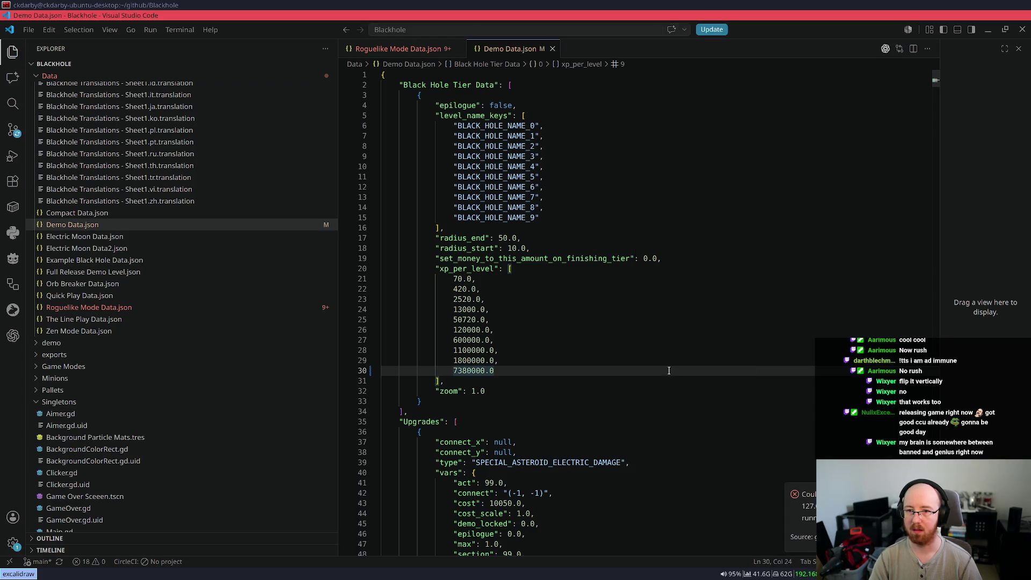
# Step: Change the final xp_per_level value on line 30 from 7380000.0 to 7300000.0
pyautogui.scroll(-5, 628, 343)
pyautogui.scroll(-20, 629, 344)
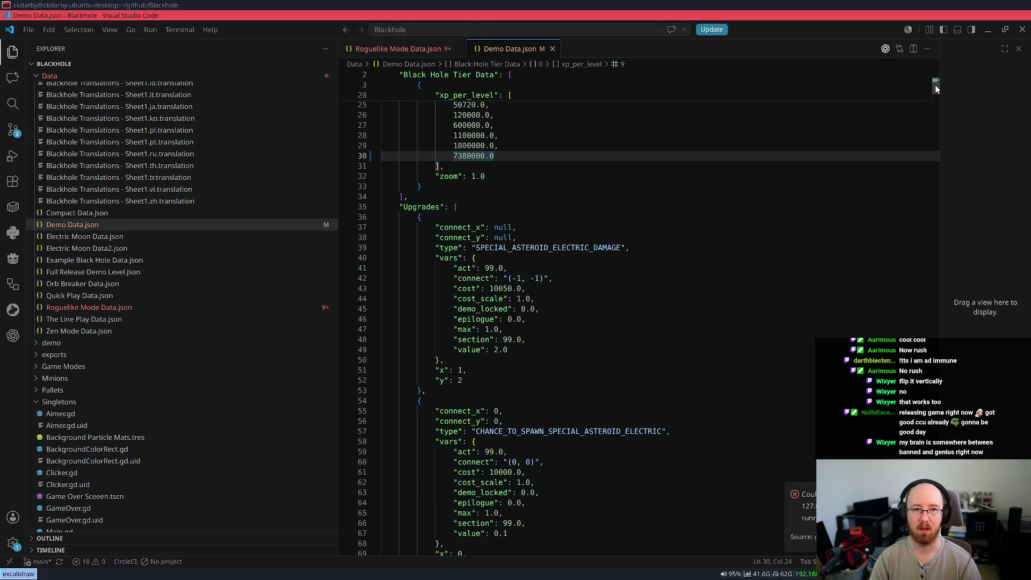
pyautogui.scroll(-20, 628, 344)
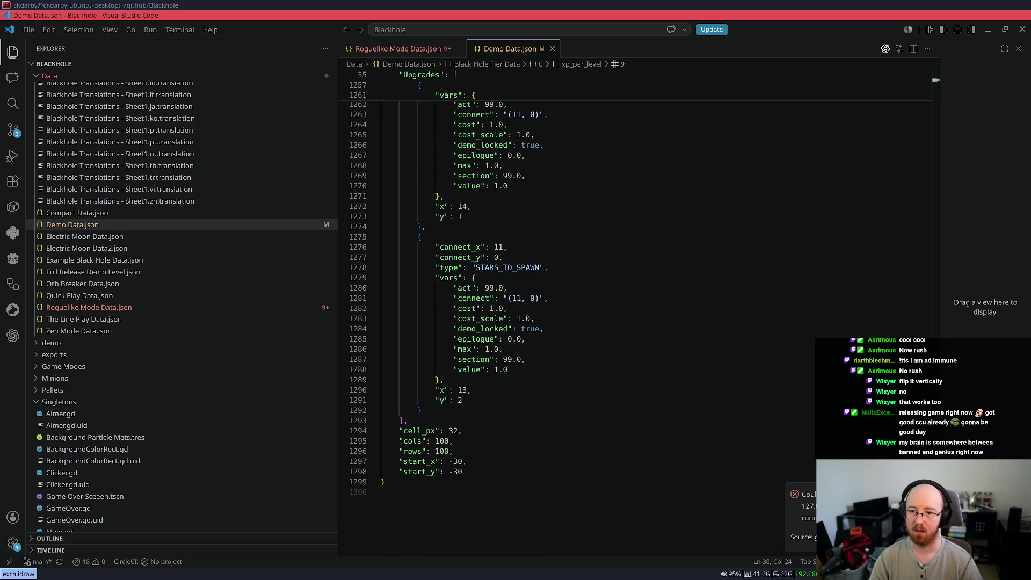
pyautogui.scroll(1, 497, 296)
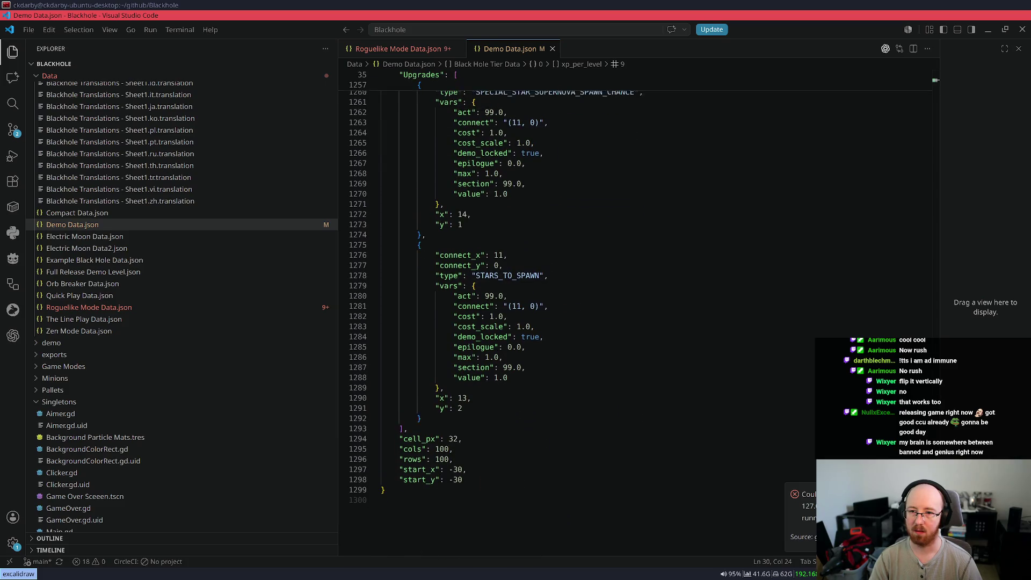
pyautogui.scroll(2, 497, 296)
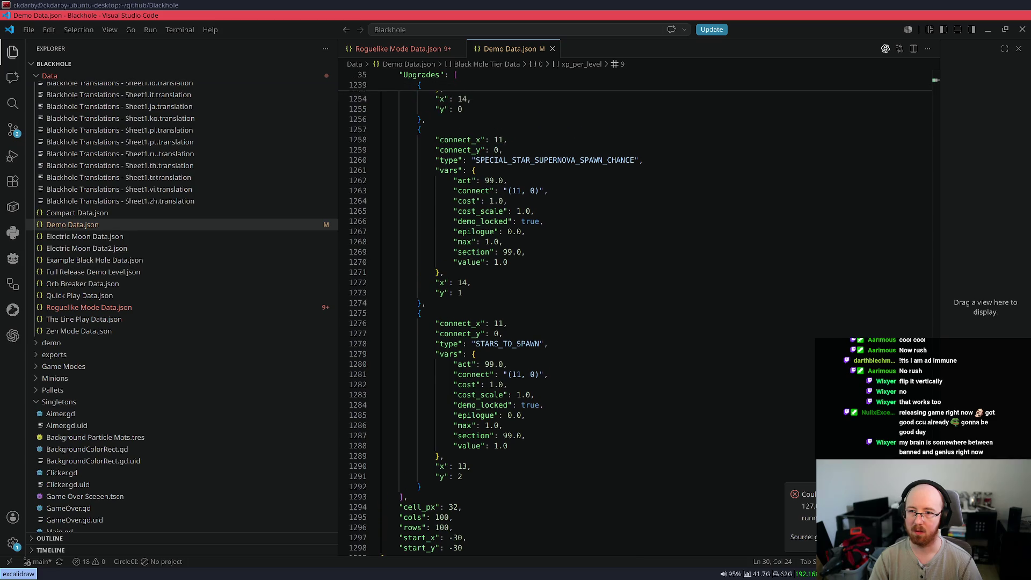
pyautogui.scroll(18, 494, 319)
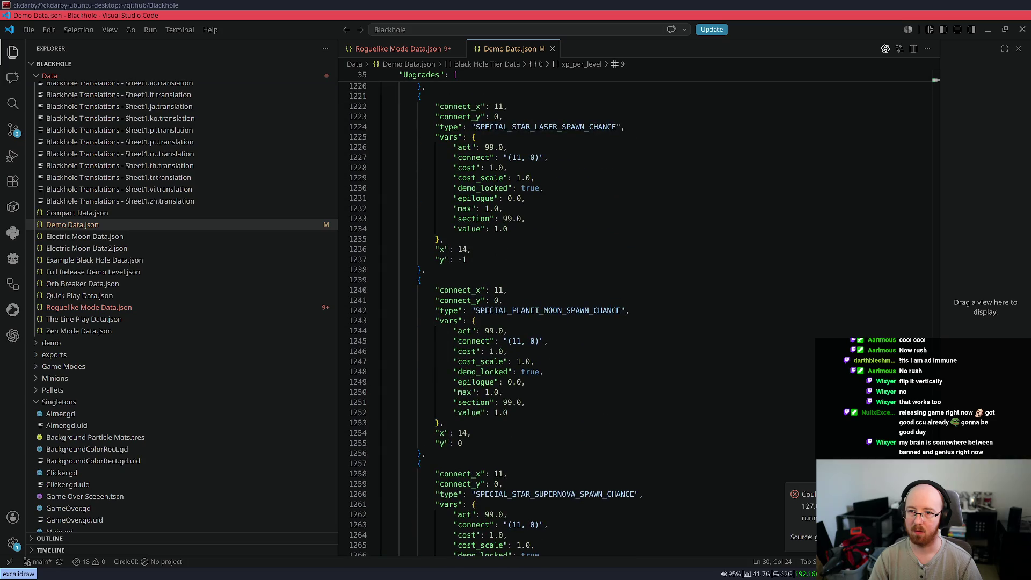
pyautogui.scroll(15, 937, 237)
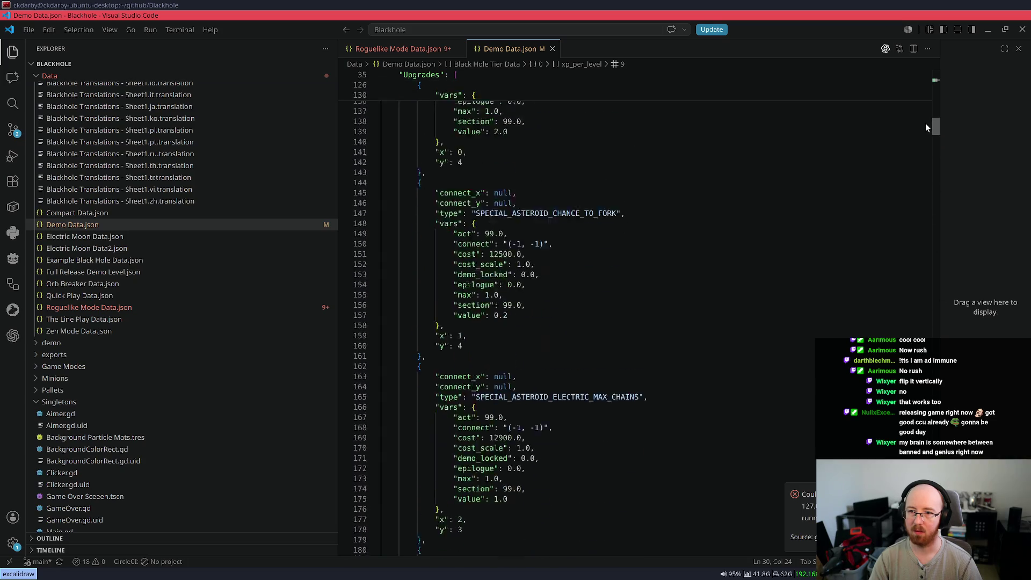
pyautogui.moveTo(933, 89); pyautogui.dragTo(936, 77)
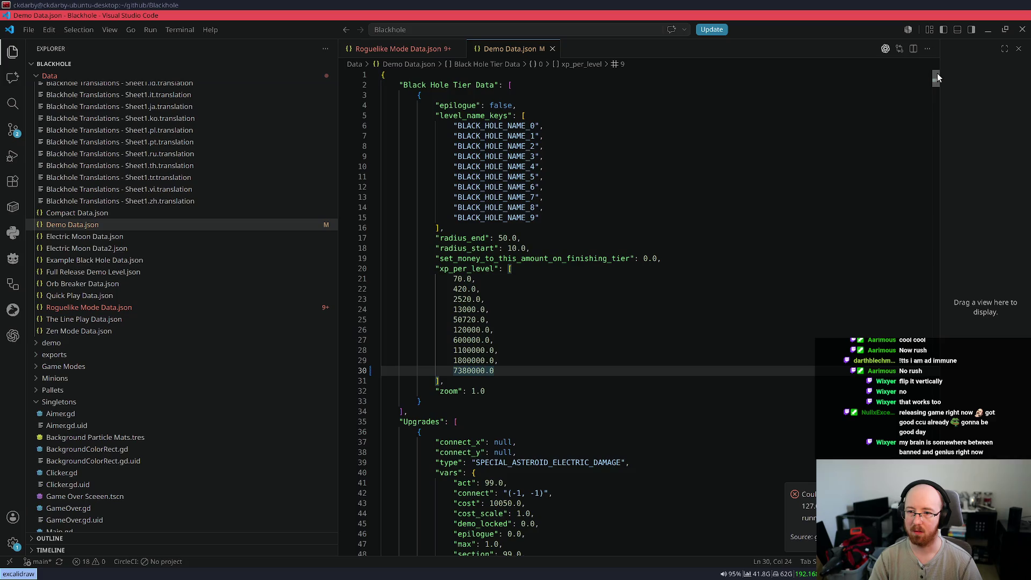
pyautogui.press('Left')
pyautogui.press('Left')
pyautogui.press('Left')
pyautogui.press('BackSpace')
pyautogui.write('0')
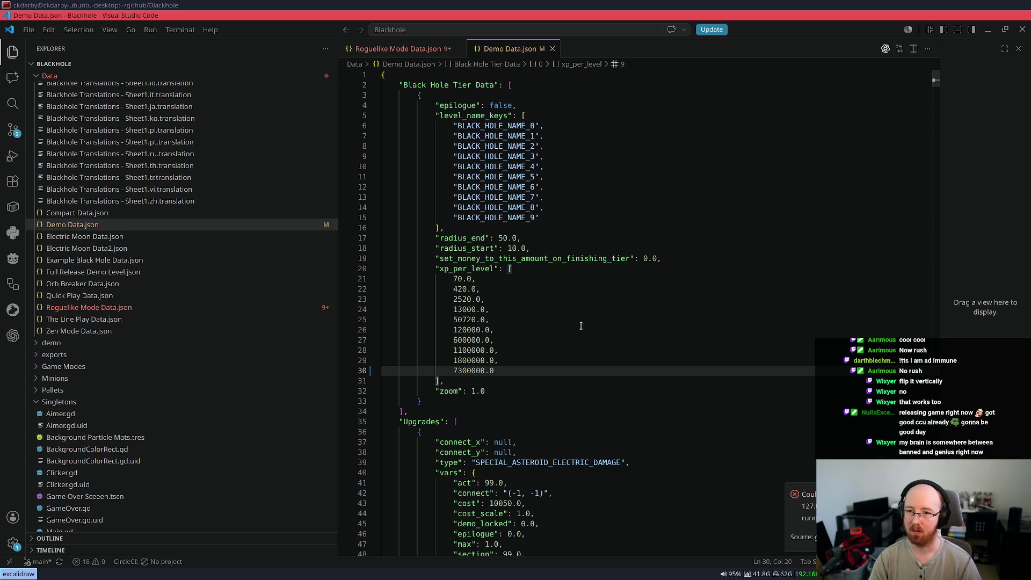
pyautogui.click(546, 340)
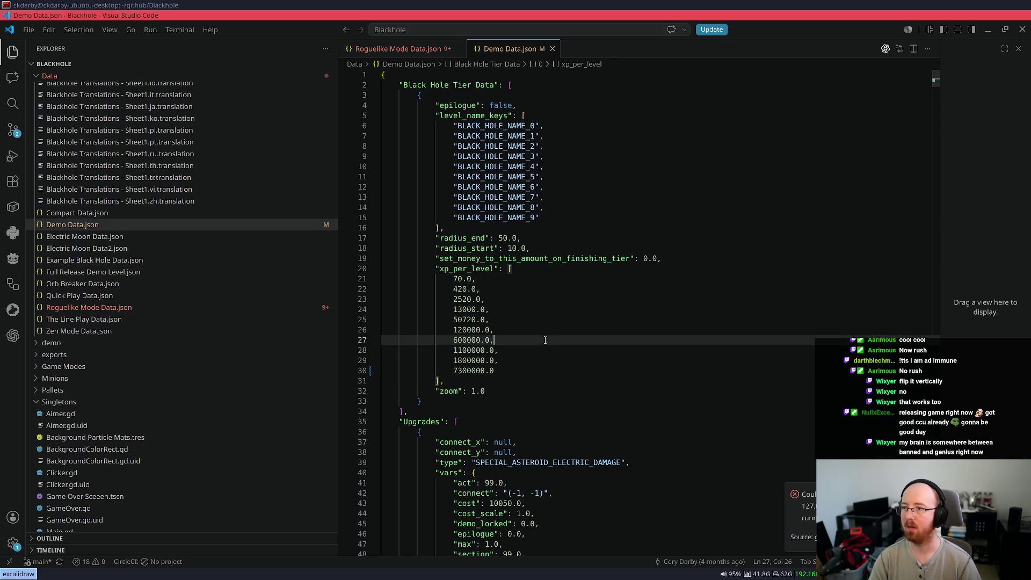
pyautogui.hotkey('alt', 'Tab')
# Step: Check git status and stage 'Data/Demo Data.json'
pyautogui.write('git status')
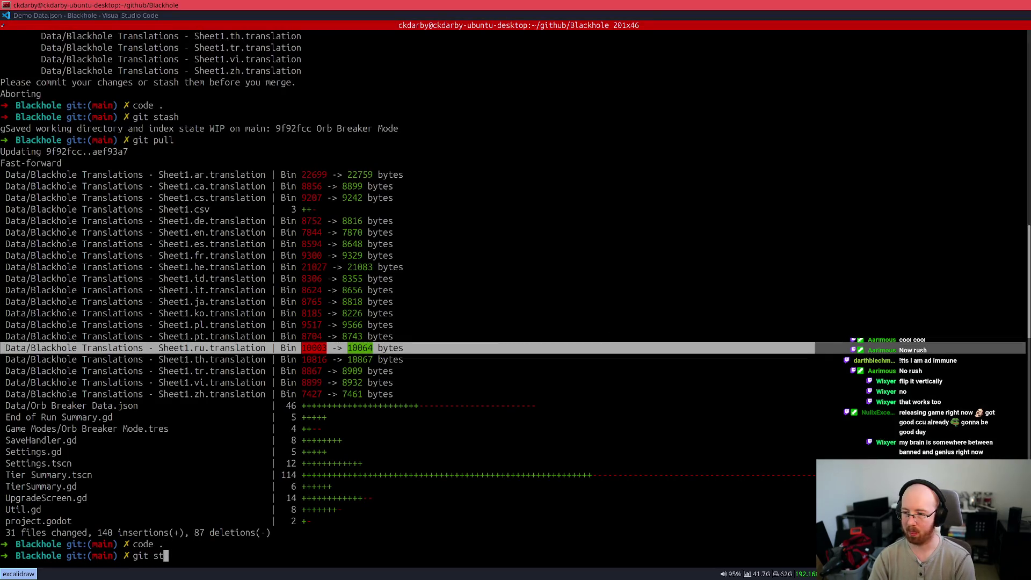
pyautogui.press('Return')
pyautogui.write("git add '")
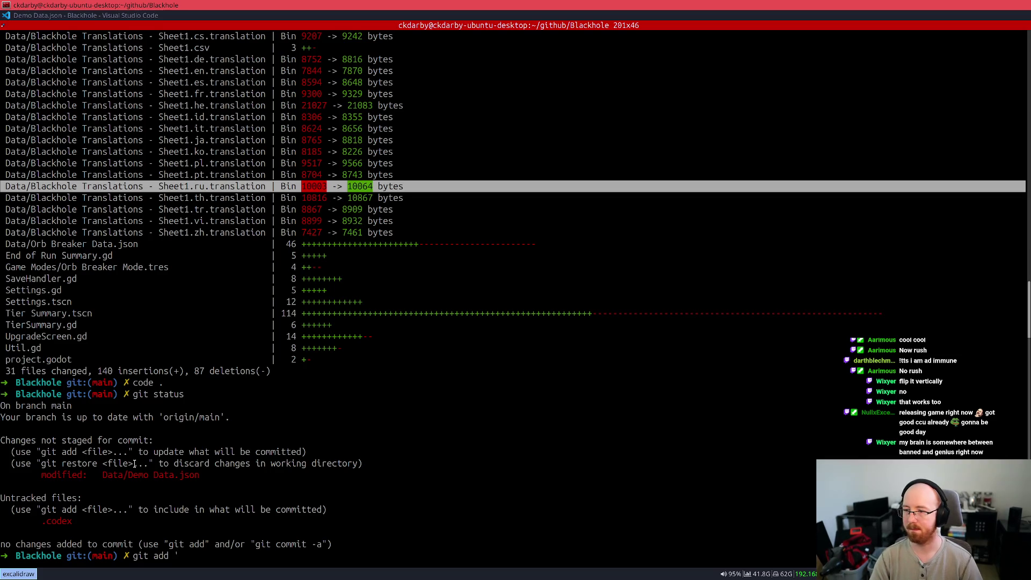
pyautogui.moveTo(103, 474); pyautogui.dragTo(200, 474)
pyautogui.middleClick(411, 491)
pyautogui.write("'")
pyautogui.press('Return')
# Step: Commit with the message "Balance: Nerf demo data for folks who can't get the a achievement easily"
pyautogui.write('git push')
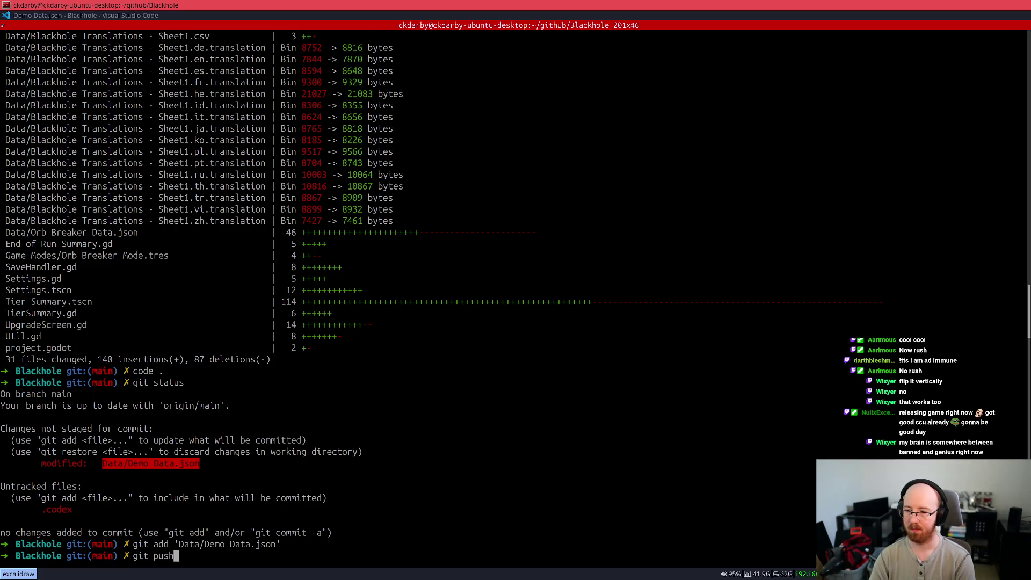
pyautogui.hotkey('ctrl', 'c')
pyautogui.write('git commit -m "')
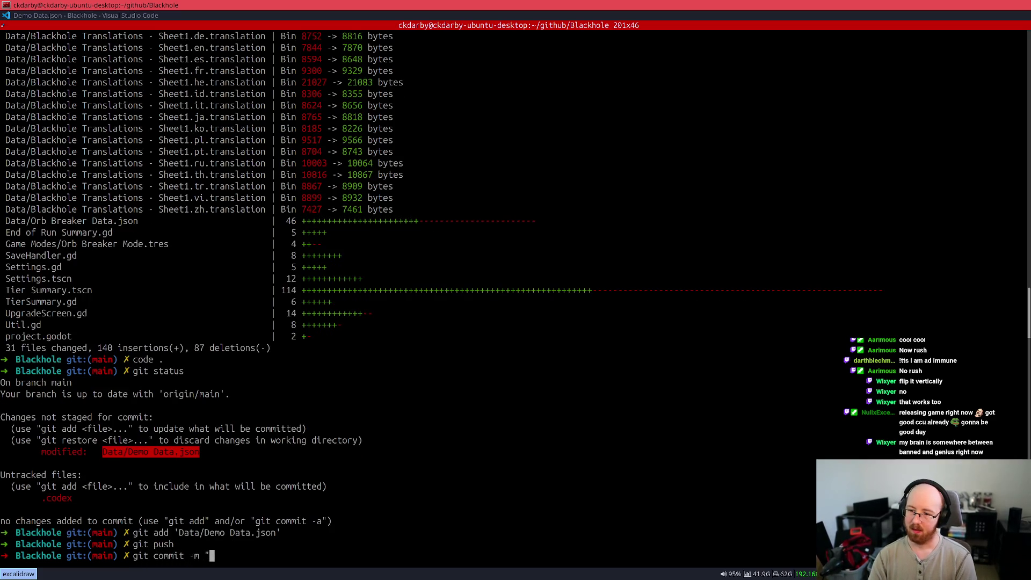
pyautogui.write('Bal')
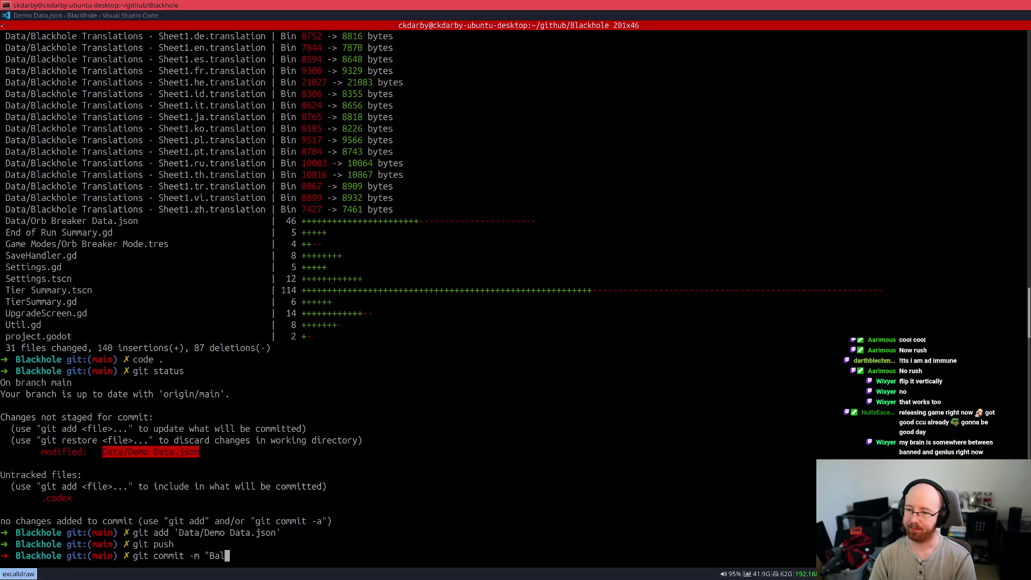
pyautogui.write('ance: ')
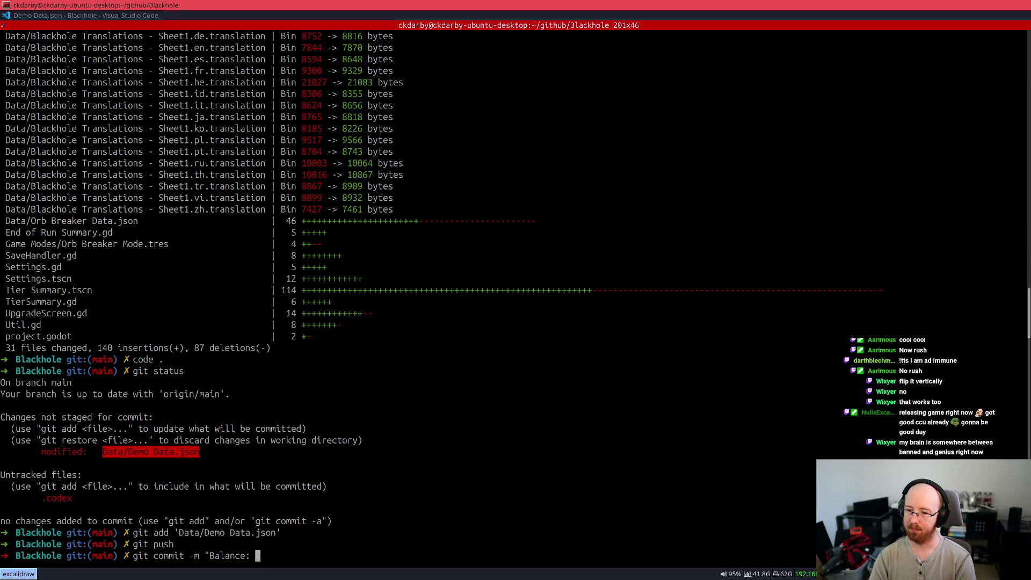
pyautogui.write('Nerf demo data for')
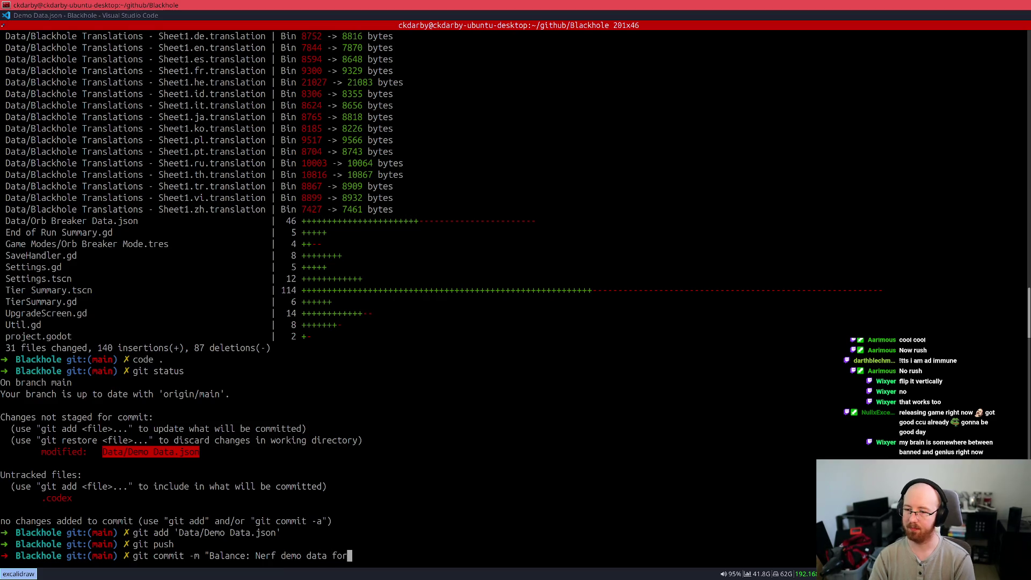
pyautogui.write(' folks who a')
pyautogui.write("an't get the a chi")
pyautogui.press('BackSpace')
pyautogui.press('BackSpace')
pyautogui.press('BackSpace')
pyautogui.write('achievement easily')
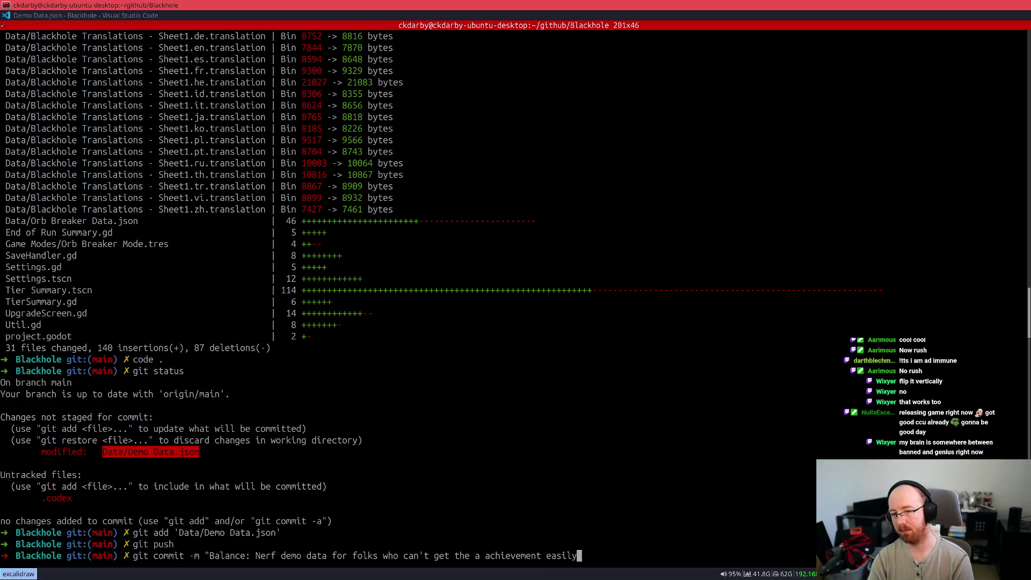
pyautogui.hotkey('ctrl', '+')
pyautogui.write('"')
pyautogui.press('Return')
# Step: Push the balance commit to the remote main branch
pyautogui.write('git push')
pyautogui.press('Return')
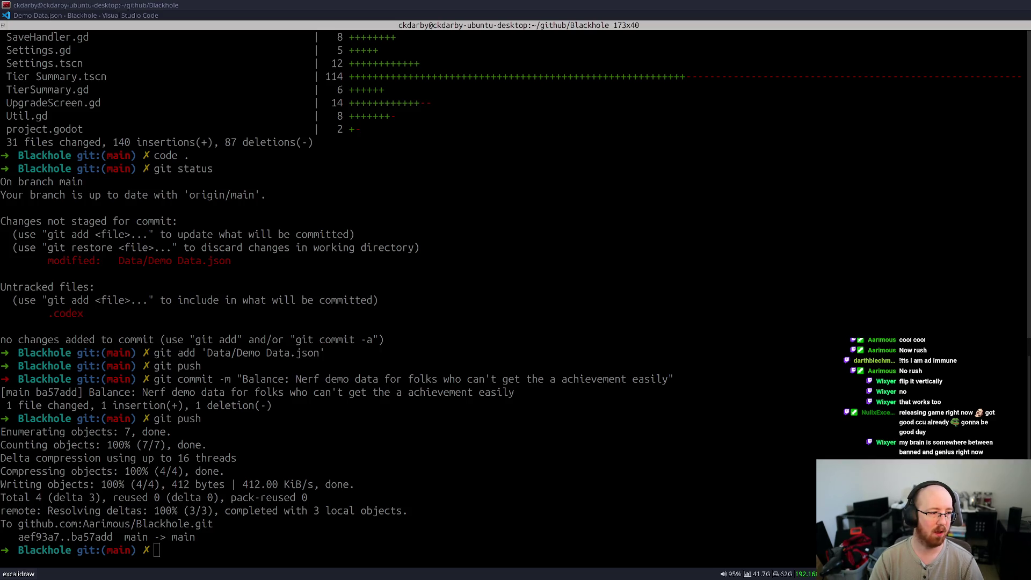
pyautogui.press('super+b')
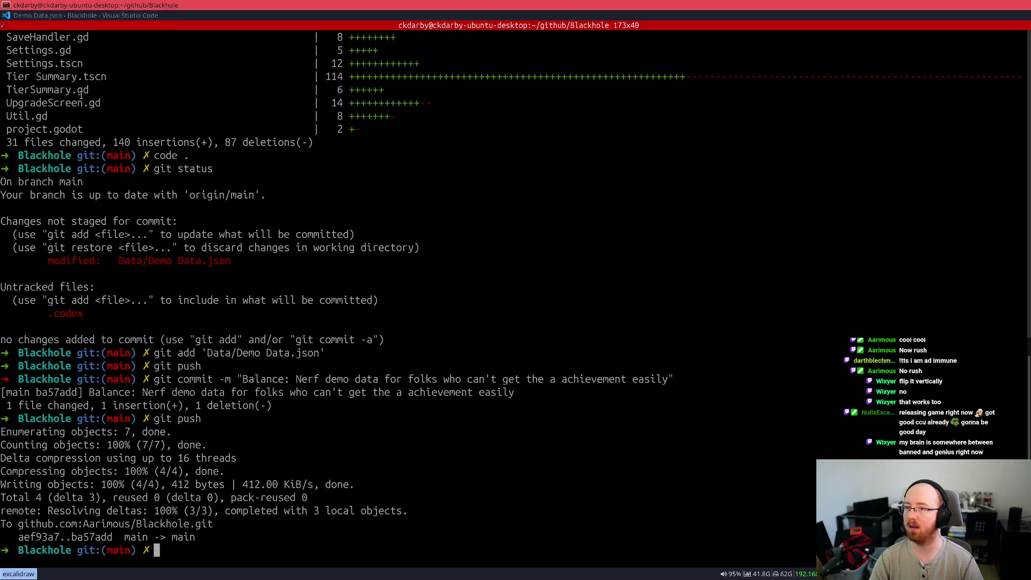
# Step: Go to Excalidraw and delete both leftover text elements from the canvas
pyautogui.write('excalidraw')
pyautogui.press('Return')
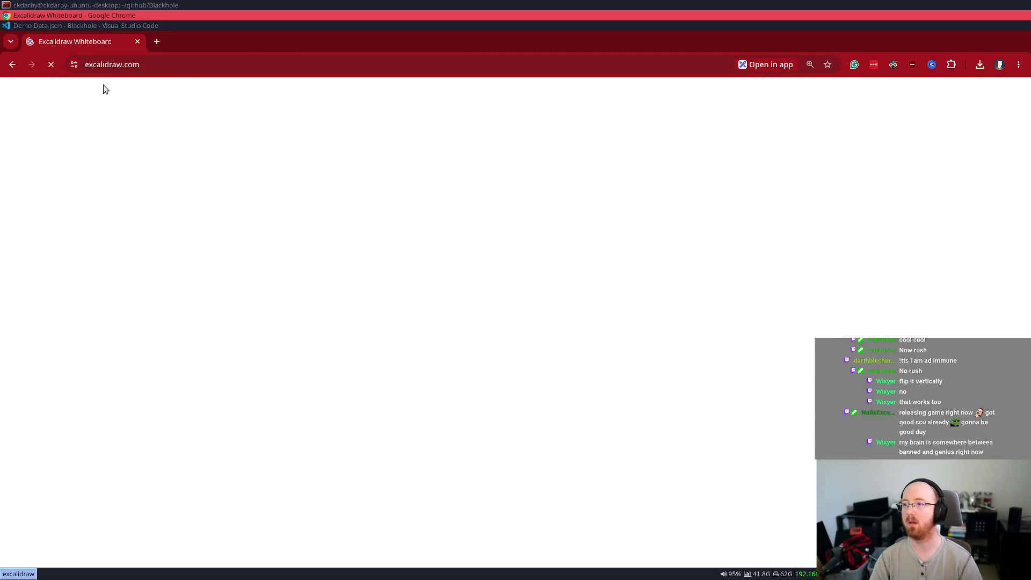
pyautogui.moveTo(162, 329)
pyautogui.mouseDown()
pyautogui.moveTo(941, 146)
pyautogui.moveTo(925, 155)
pyautogui.mouseUp()
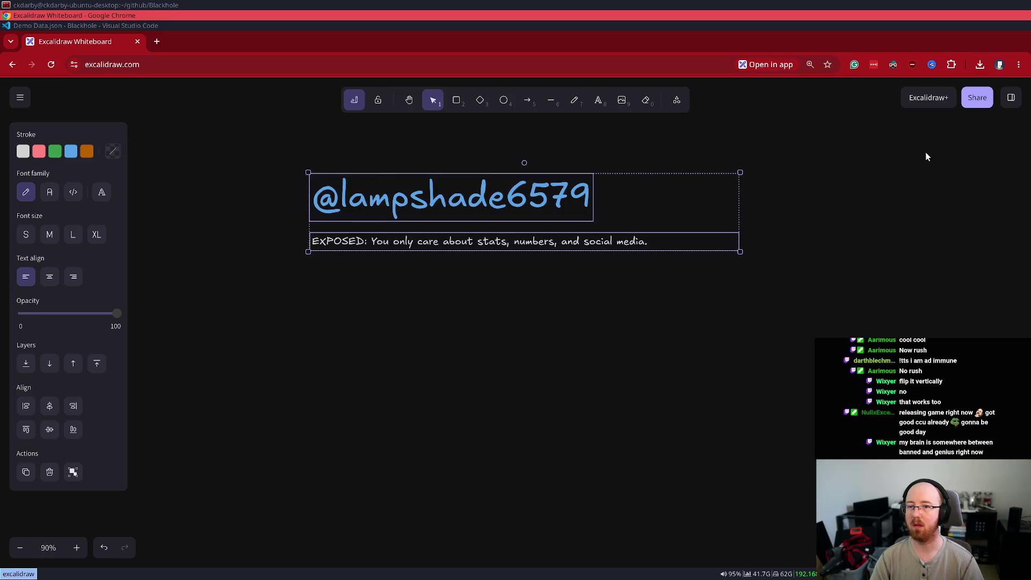
pyautogui.press('Delete')
# Step: Paste the Resurface banner comparison image, then resize and position it on the canvas
pyautogui.hotkey('ctrl', 'v')
pyautogui.moveTo(406, 279); pyautogui.dragTo(359, 285)
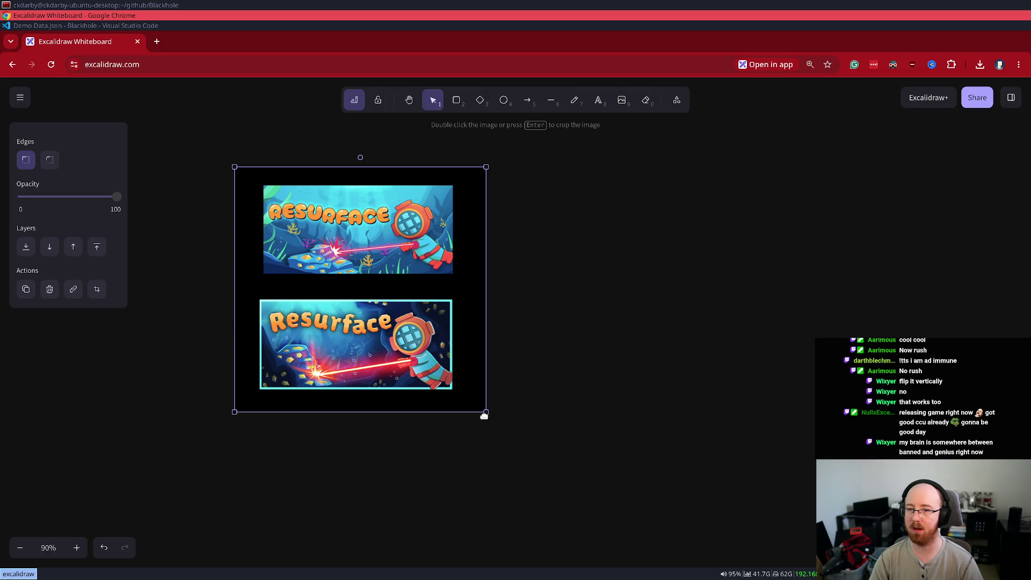
pyautogui.moveTo(486, 412)
pyautogui.mouseDown()
pyautogui.moveTo(699, 502)
pyautogui.moveTo(623, 478)
pyautogui.mouseUp()
pyautogui.moveTo(515, 439)
pyautogui.mouseDown()
pyautogui.moveTo(469, 368)
pyautogui.moveTo(486, 405)
pyautogui.mouseUp()
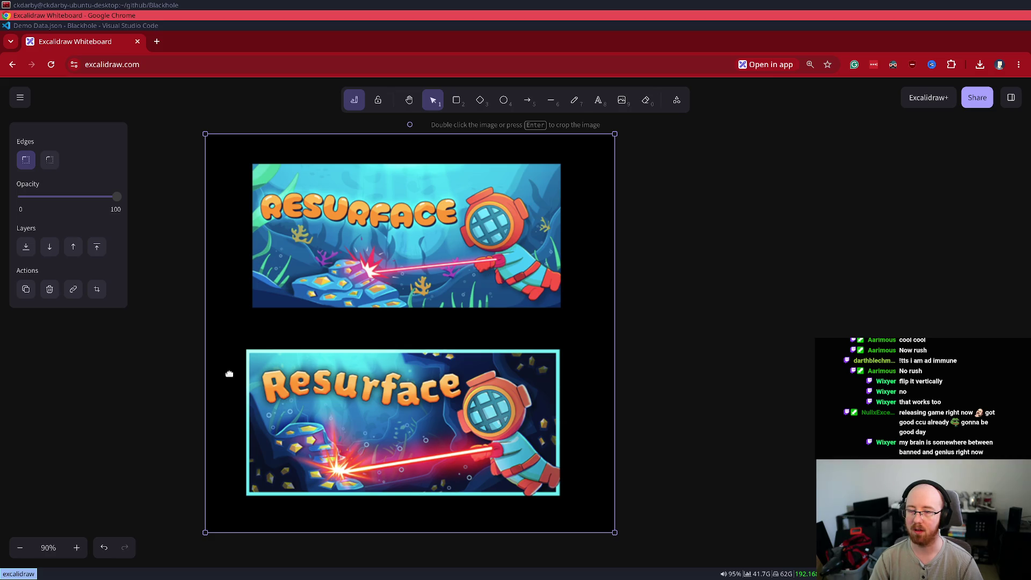
pyautogui.click(724, 382)
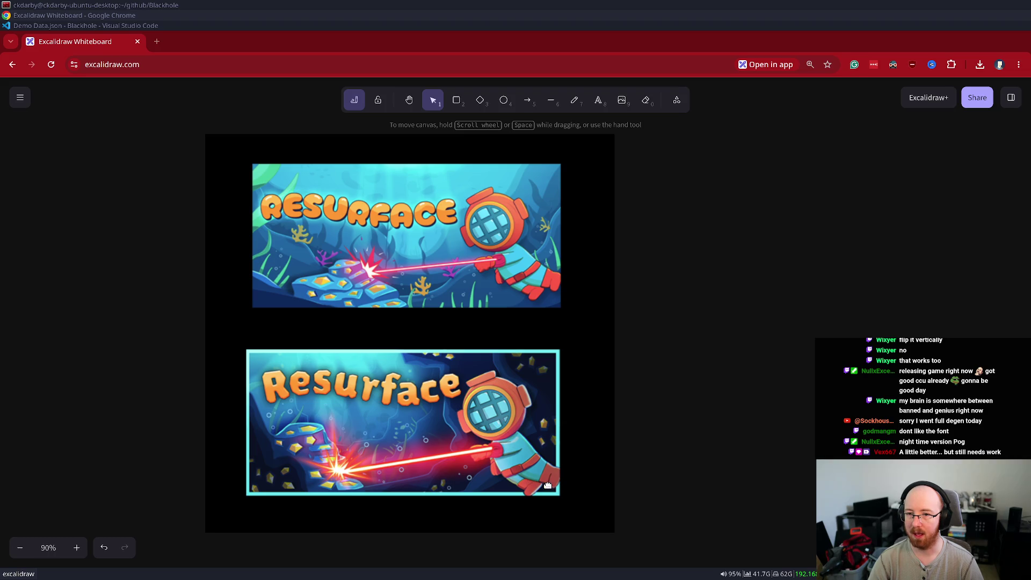
pyautogui.scroll(10, 558, 493)
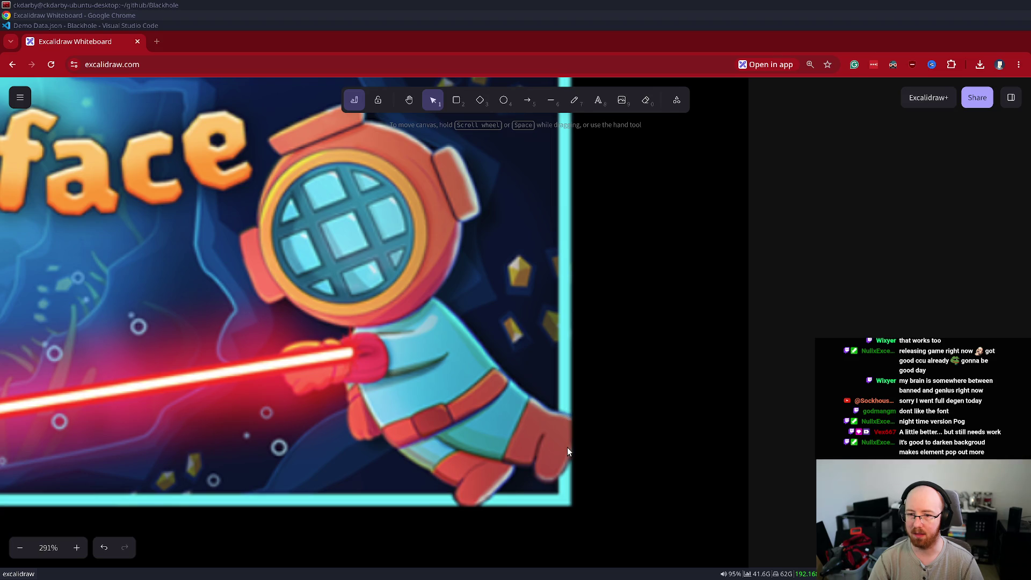
pyautogui.scroll(-10, 567, 447)
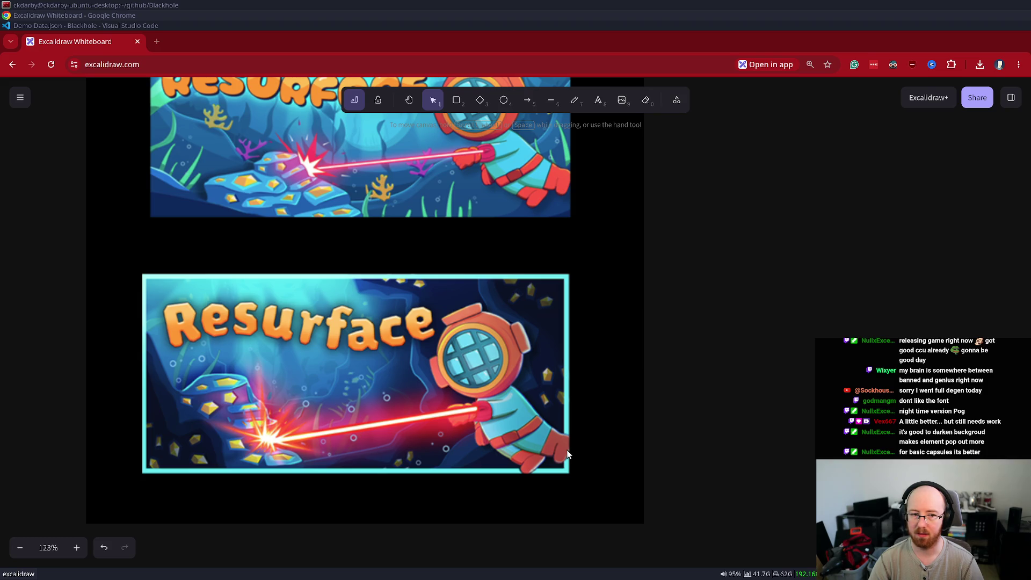
pyautogui.scroll(-2, 568, 453)
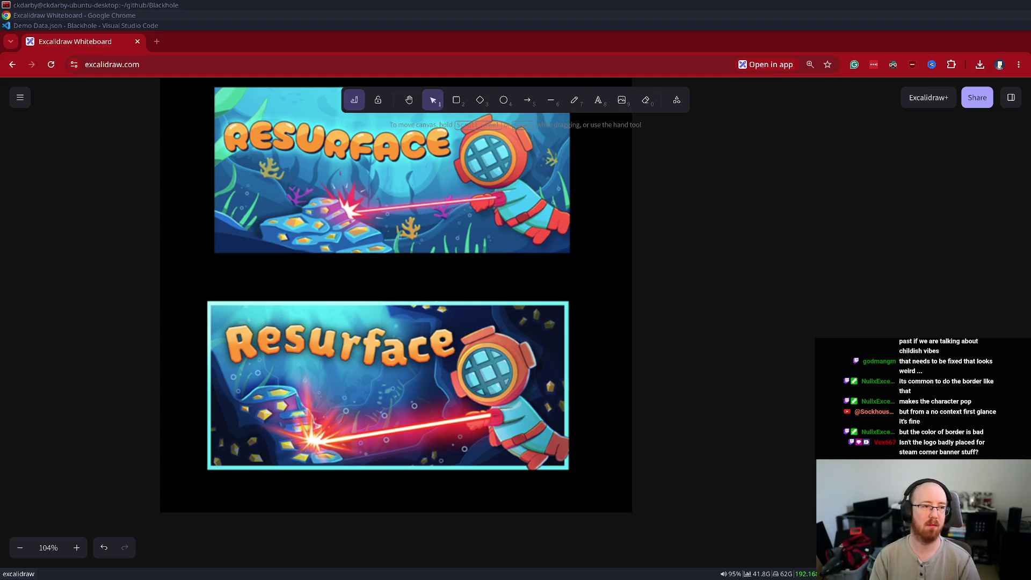
pyautogui.click(403, 399)
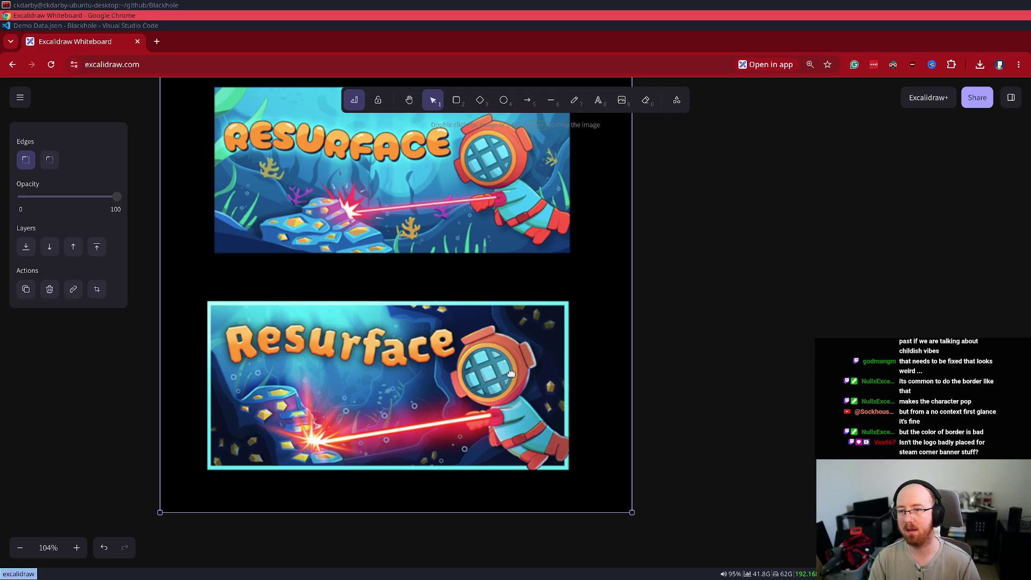
pyautogui.scroll(-1, 615, 342)
pyautogui.scroll(1, 675, 301)
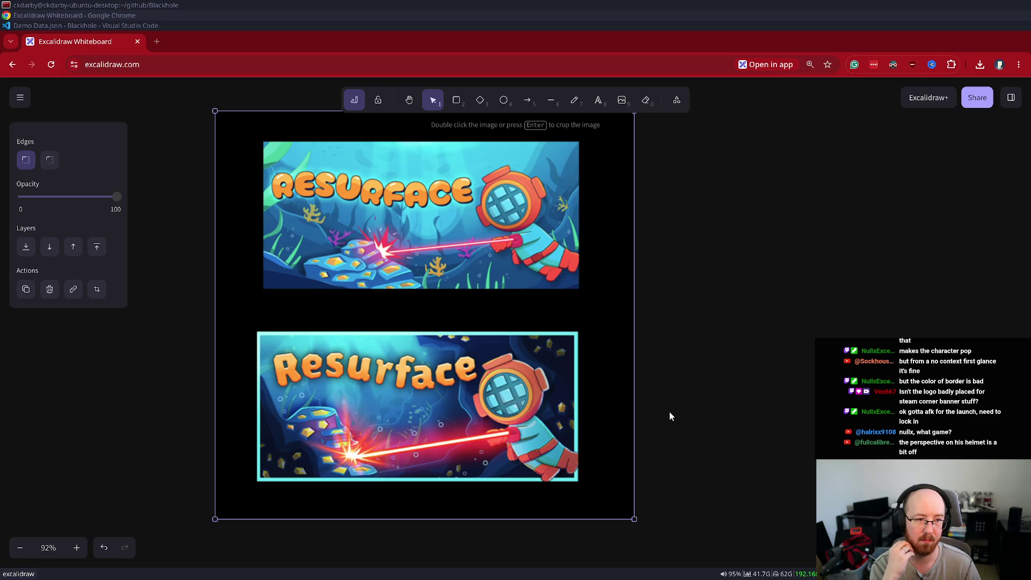
pyautogui.moveTo(681, 386)
pyautogui.mouseDown()
pyautogui.moveTo(663, 400)
pyautogui.moveTo(654, 393)
pyautogui.mouseUp()
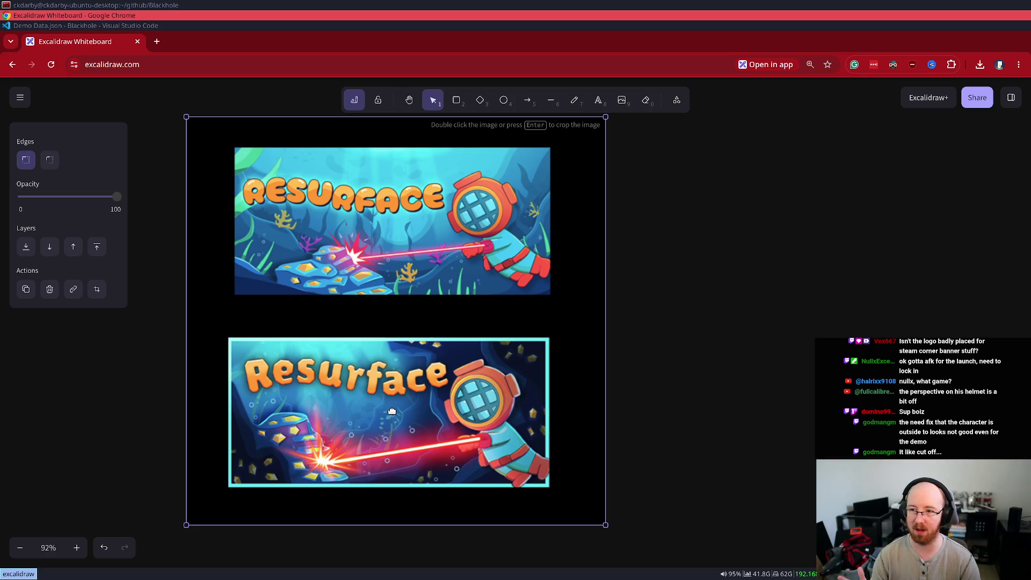
pyautogui.scroll(5, 551, 510)
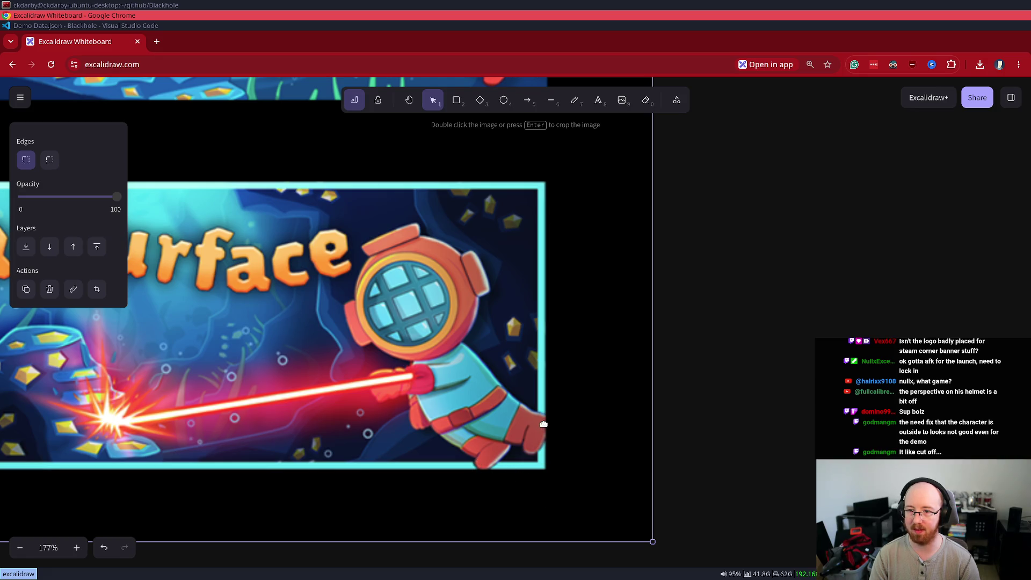
pyautogui.scroll(-5, 544, 424)
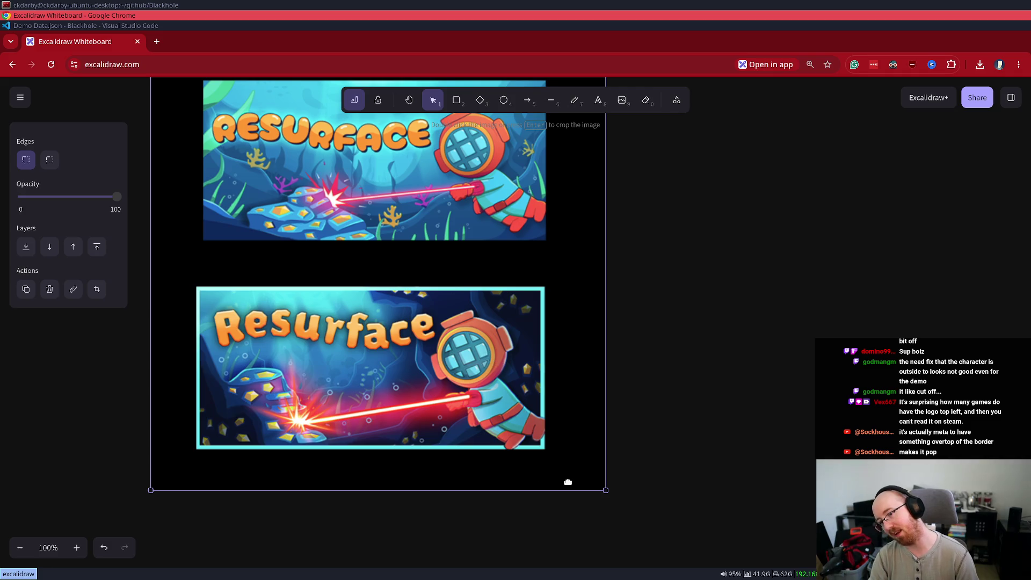
pyautogui.keyDown('ctrl'); pyautogui.scroll(5, 546, 429); pyautogui.keyUp('ctrl')
pyautogui.keyDown('ctrl'); pyautogui.scroll(-4, 544, 430); pyautogui.keyUp('ctrl')
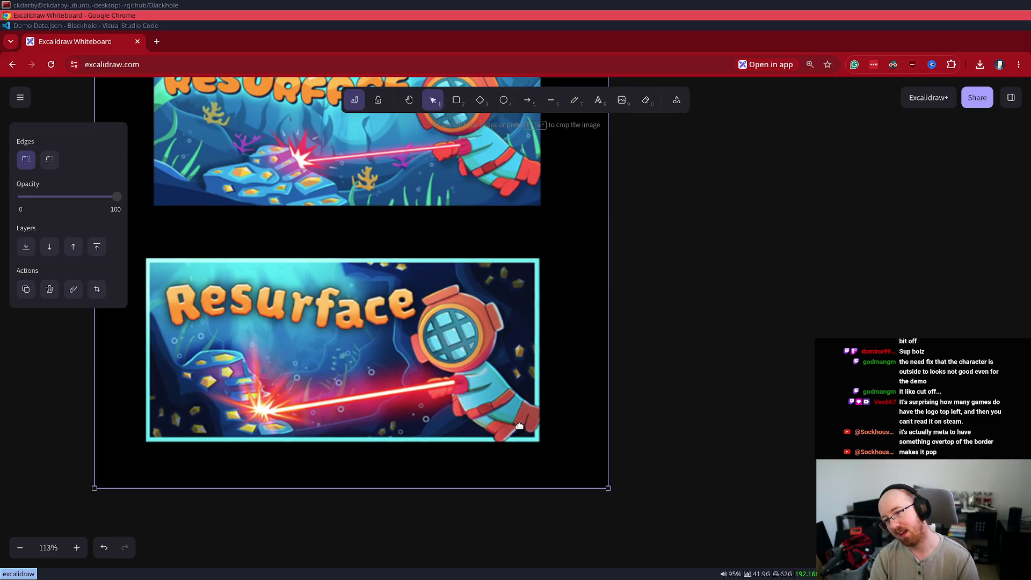
pyautogui.keyDown('ctrl'); pyautogui.scroll(3, 524, 415); pyautogui.keyUp('ctrl')
pyautogui.keyDown('ctrl'); pyautogui.scroll(10, 525, 420); pyautogui.keyUp('ctrl')
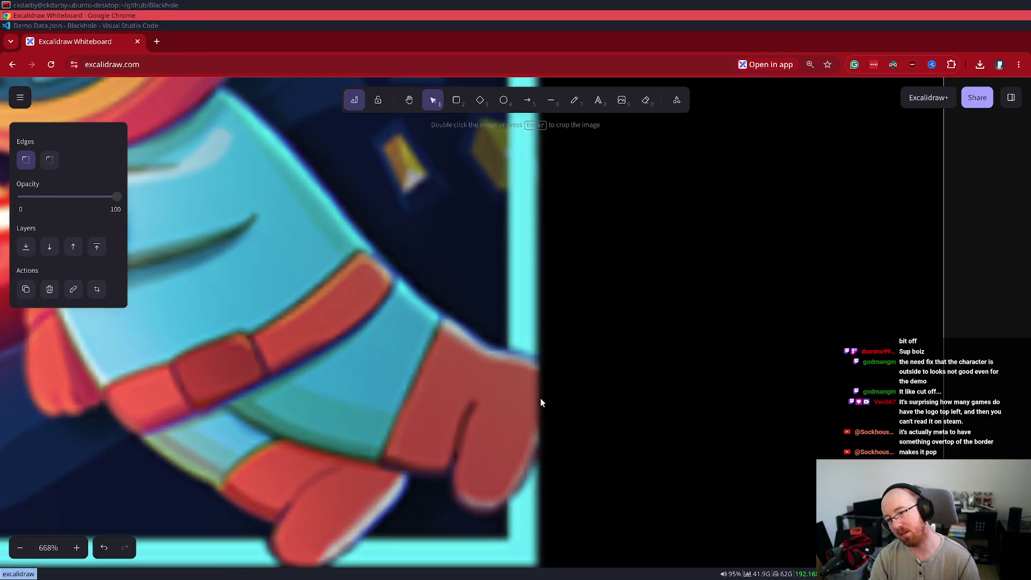
pyautogui.keyDown('ctrl'); pyautogui.scroll(-12, 541, 400); pyautogui.keyUp('ctrl')
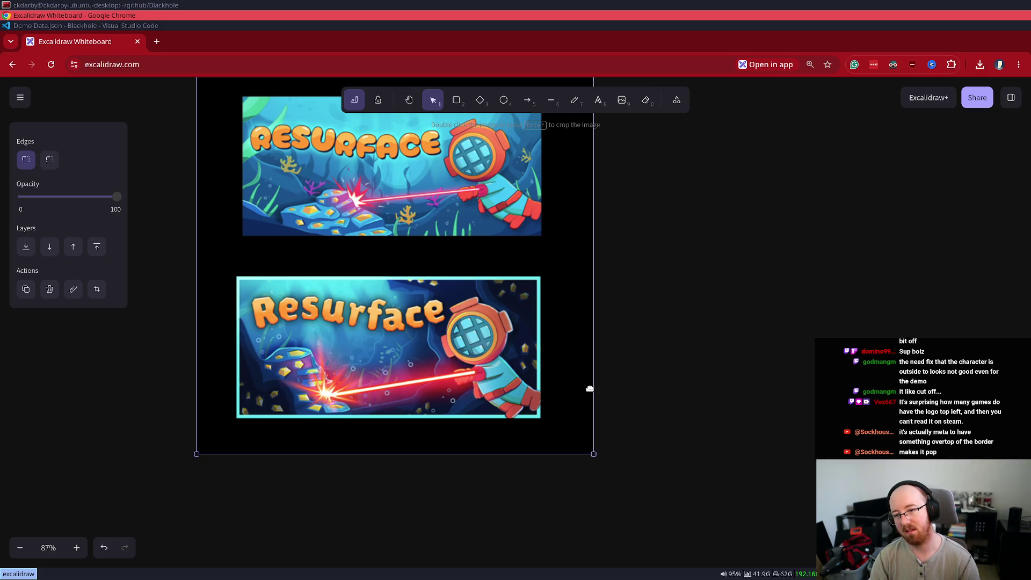
pyautogui.keyDown('ctrl'); pyautogui.scroll(-8, 564, 385); pyautogui.keyUp('ctrl')
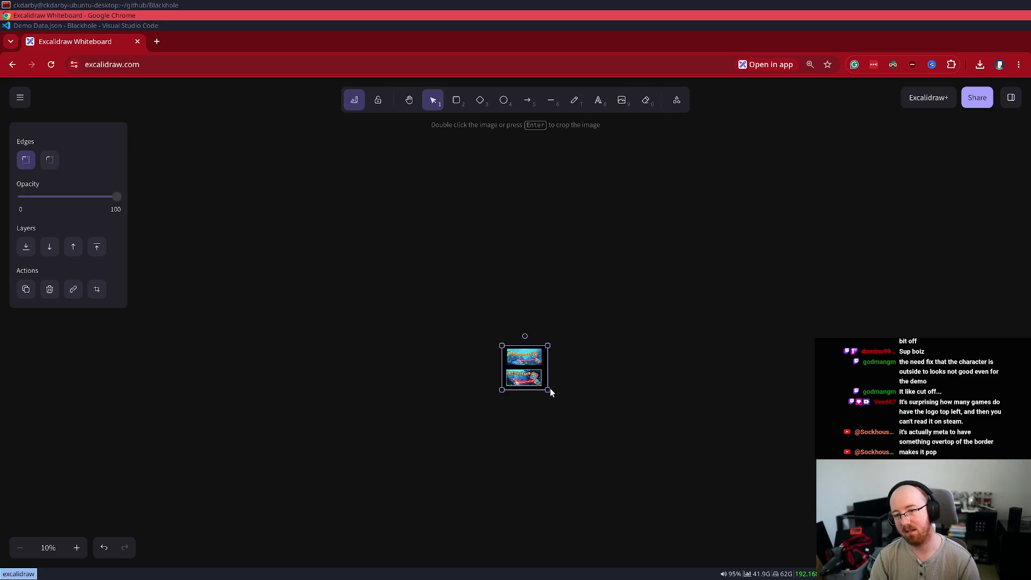
pyautogui.keyDown('ctrl'); pyautogui.scroll(2, 552, 391); pyautogui.keyUp('ctrl')
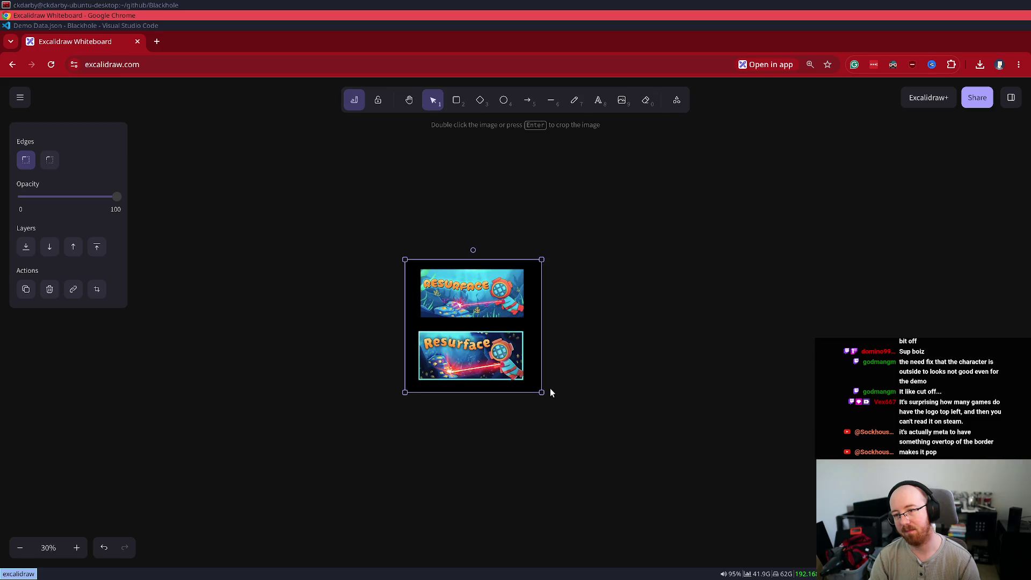
pyautogui.keyDown('ctrl'); pyautogui.scroll(4, 490, 367); pyautogui.keyUp('ctrl')
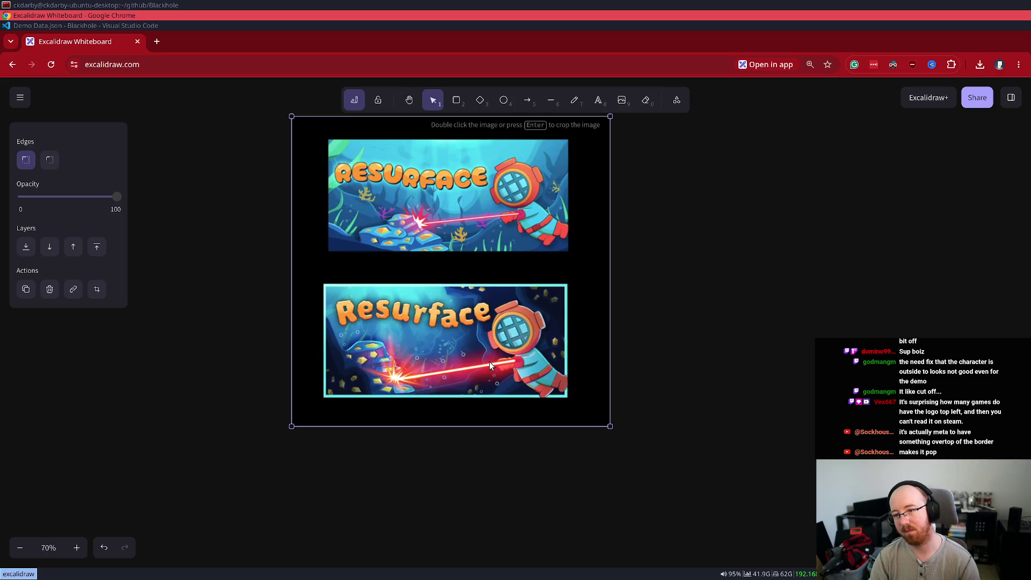
pyautogui.scroll(-3, 490, 365)
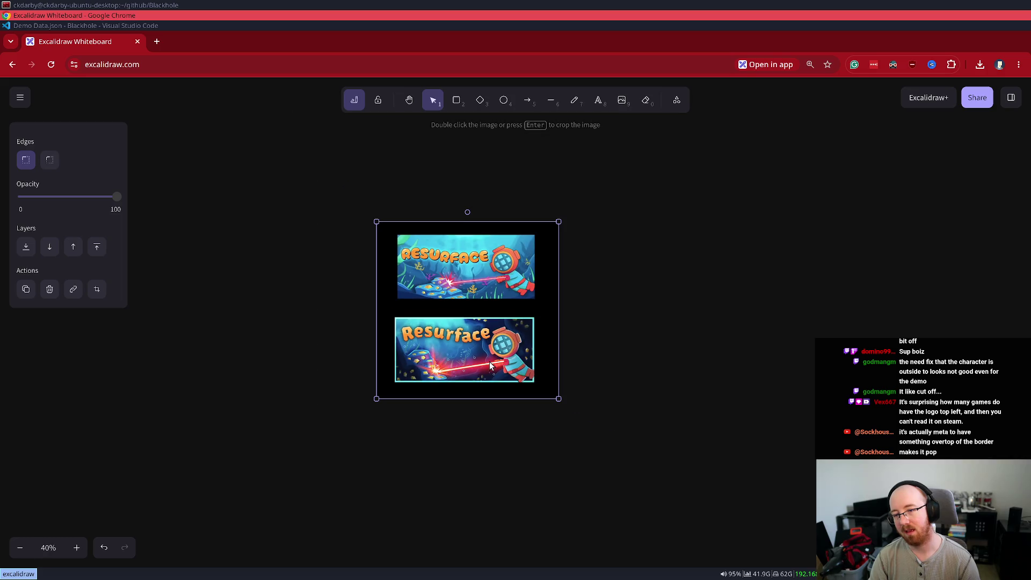
pyautogui.keyDown('ctrl'); pyautogui.scroll(6, 435, 370); pyautogui.keyUp('ctrl')
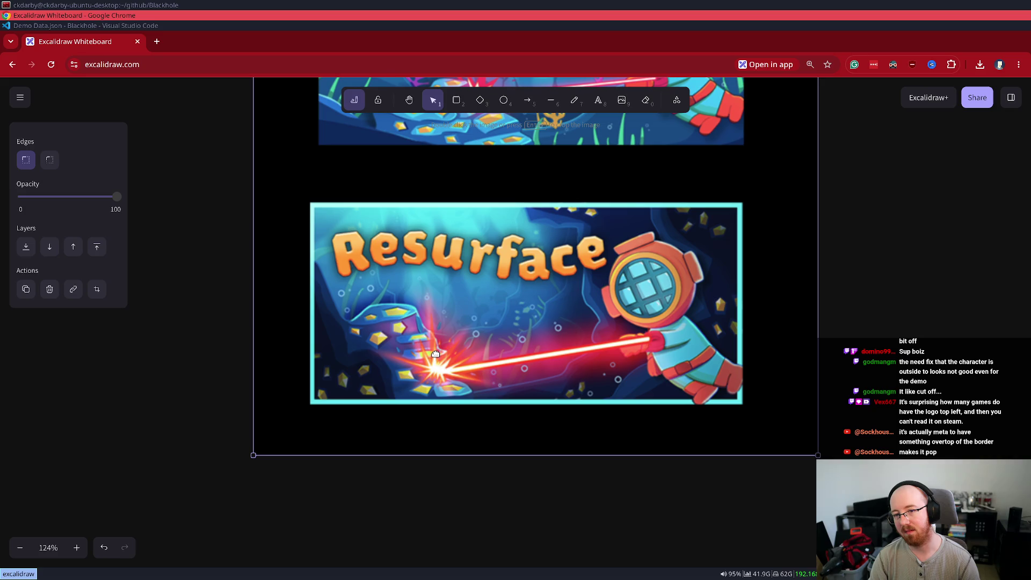
pyautogui.keyDown('ctrl'); pyautogui.scroll(-4, 436, 354); pyautogui.keyUp('ctrl')
pyautogui.moveTo(771, 361)
pyautogui.mouseDown()
pyautogui.moveTo(678, 439)
pyautogui.moveTo(732, 392)
pyautogui.mouseUp()
pyautogui.scroll(-2, 735, 384)
pyautogui.click(735, 379)
pyautogui.moveTo(739, 334); pyautogui.dragTo(709, 440)
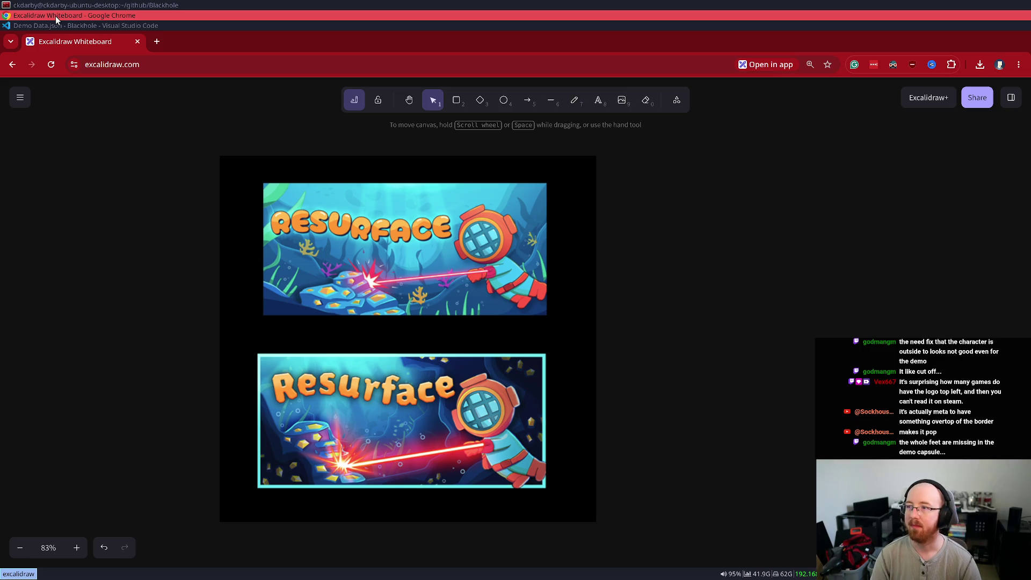
# Step: Close Demo Data.json and Roguelike Mode Data.json in VS Code with Ctrl+W
pyautogui.press('super+Down')
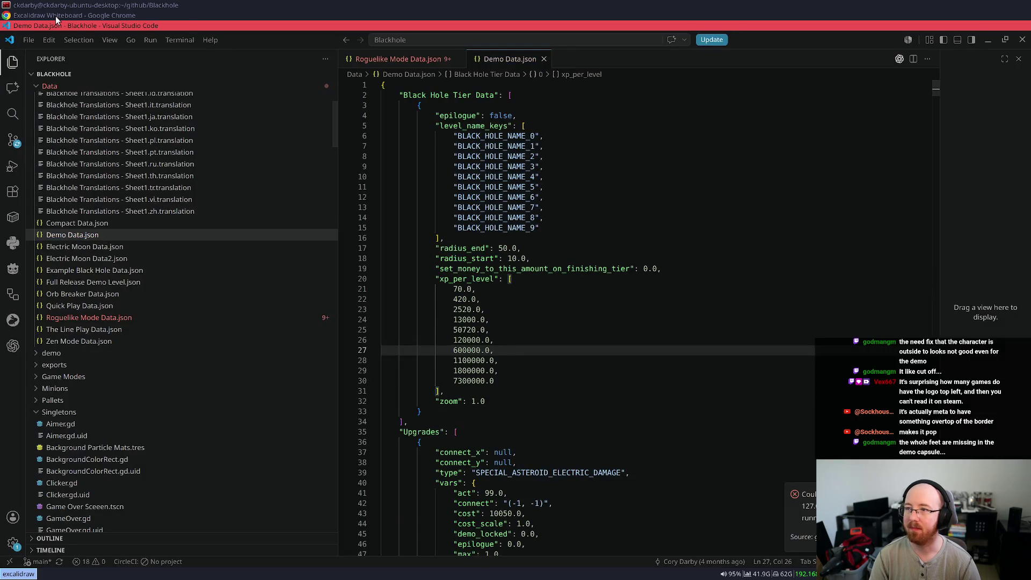
pyautogui.hotkey('ctrl', 'w')
pyautogui.hotkey('ctrl', 'w')
pyautogui.press('super+Up')
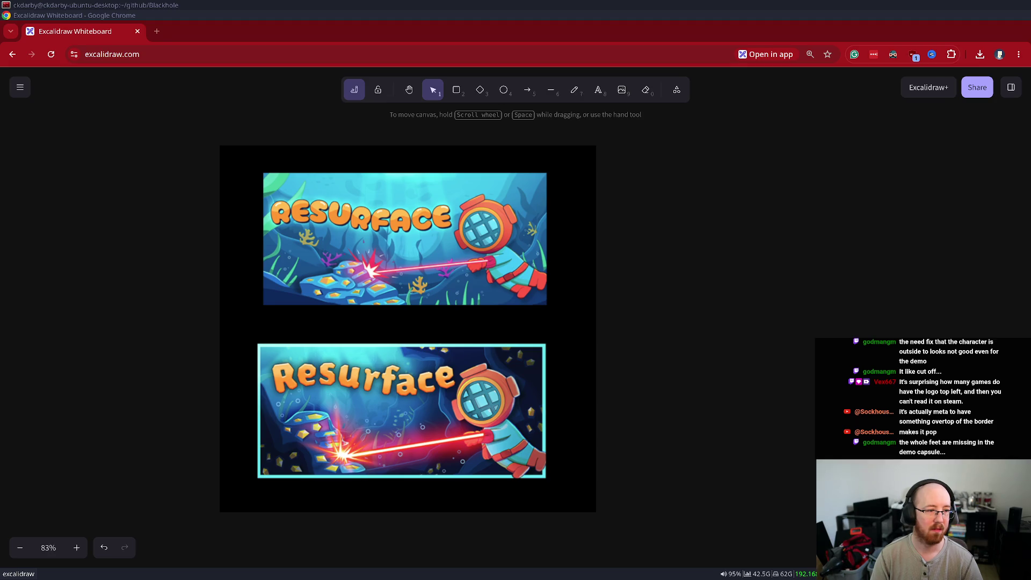
# Step: Load reddit.com in a new tab and open the 'post author replied' notification's thread
pyautogui.click(158, 32)
pyautogui.write('reddit.com')
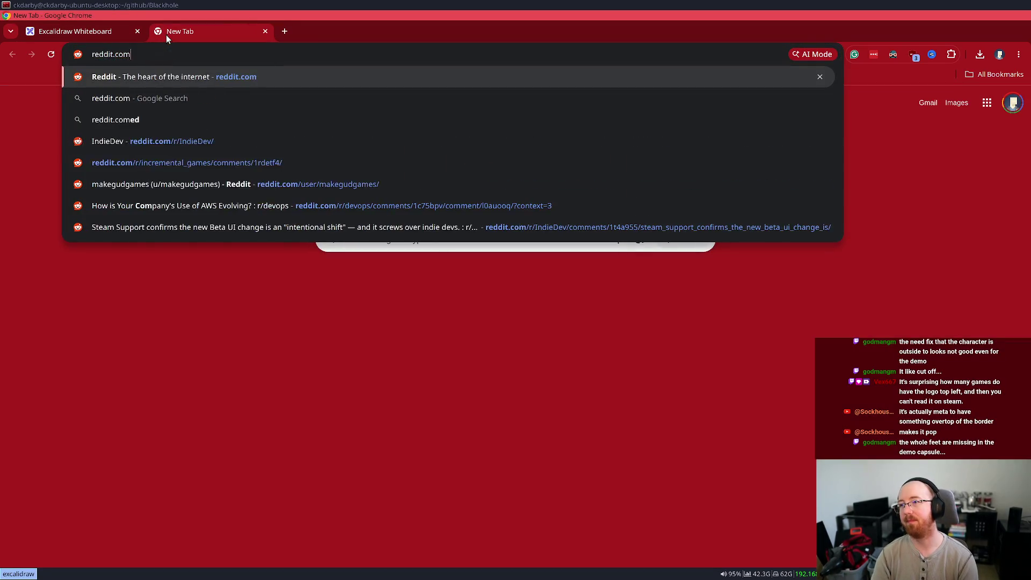
pyautogui.press('Return')
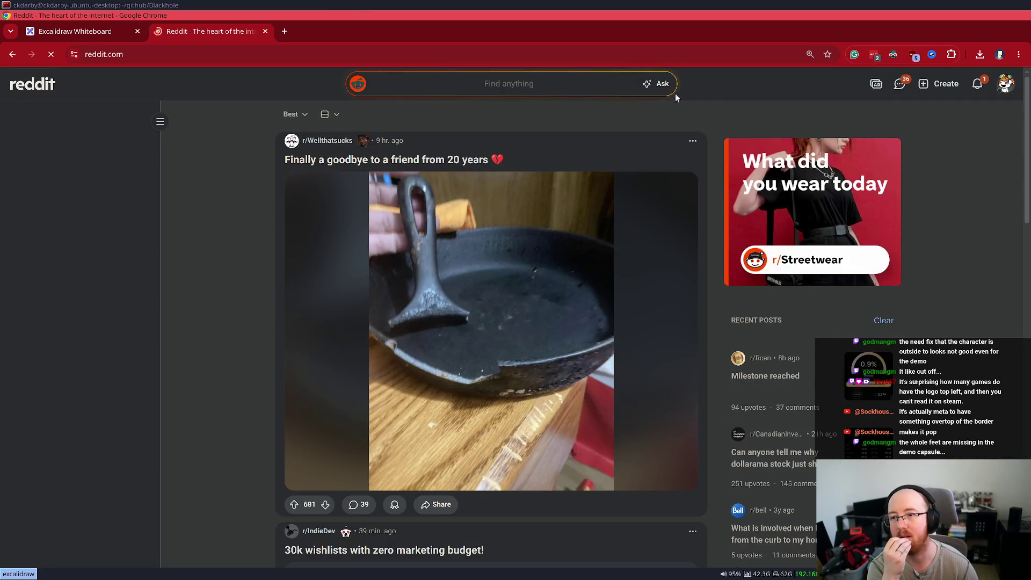
pyautogui.click(977, 85)
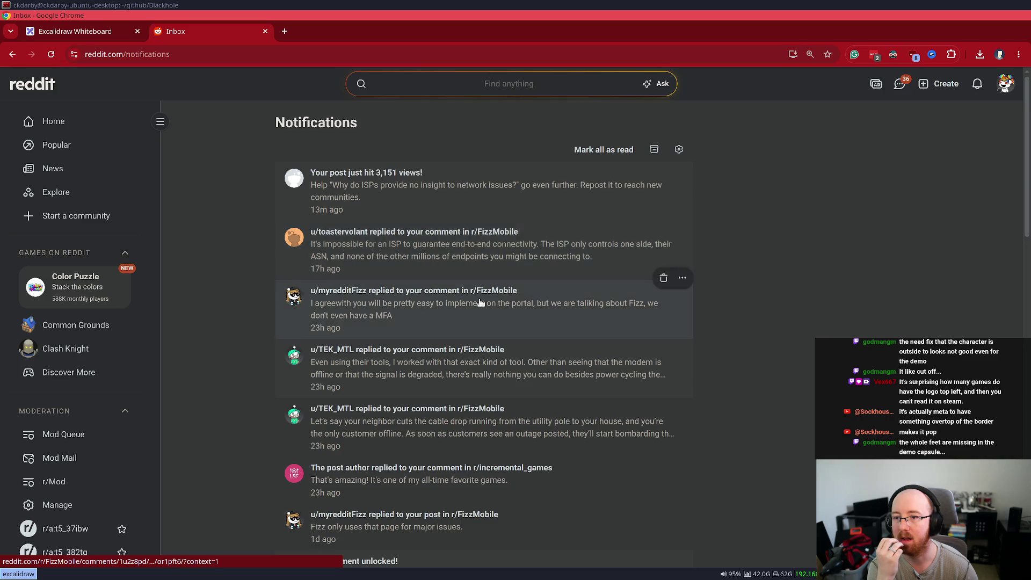
pyautogui.scroll(-2, 483, 347)
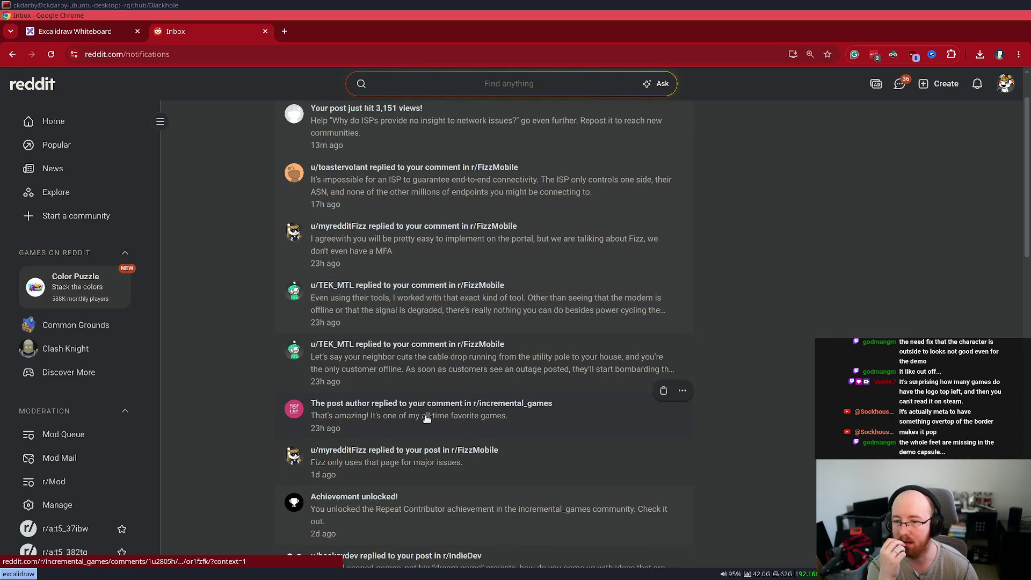
pyautogui.click(430, 429)
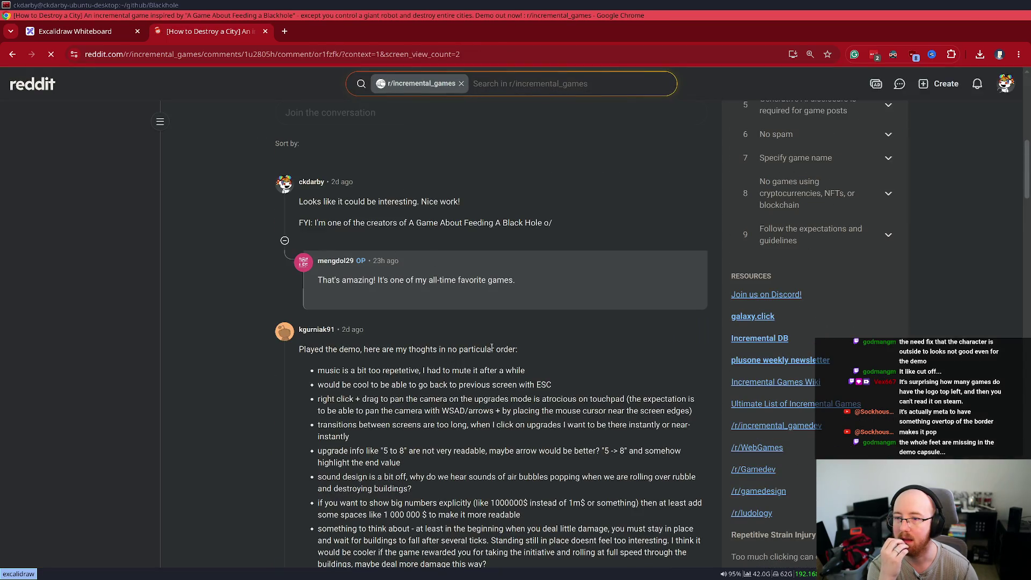
# Step: Scroll back up to the How to Destroy a City post header and embedded trailer
pyautogui.scroll(8, 499, 337)
pyautogui.scroll(2, 617, 348)
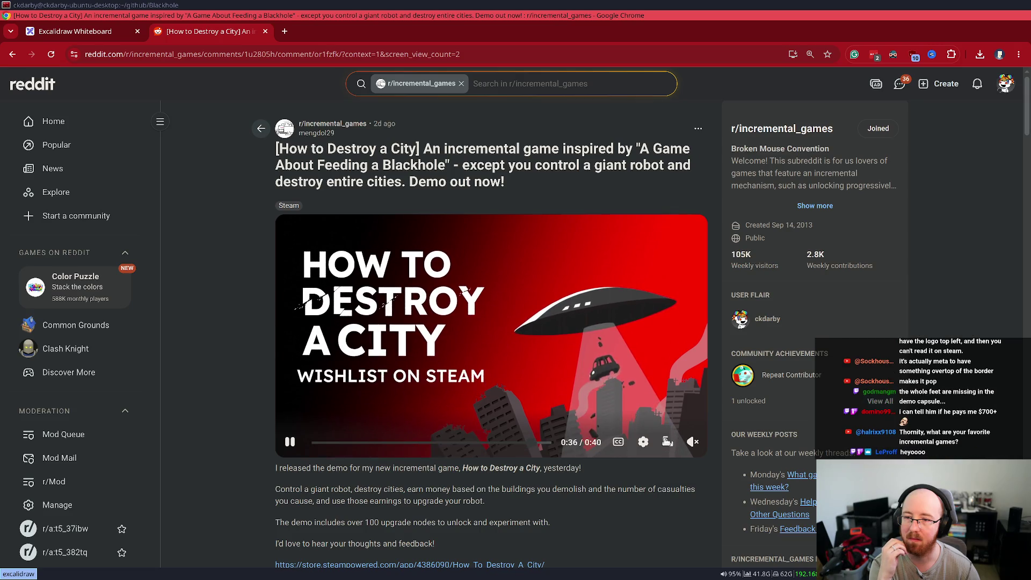
# Step: Play the trailer full screen, pausing and scrubbing between the city sphere and grey moon scenes
pyautogui.click(667, 441)
pyautogui.click(574, 316)
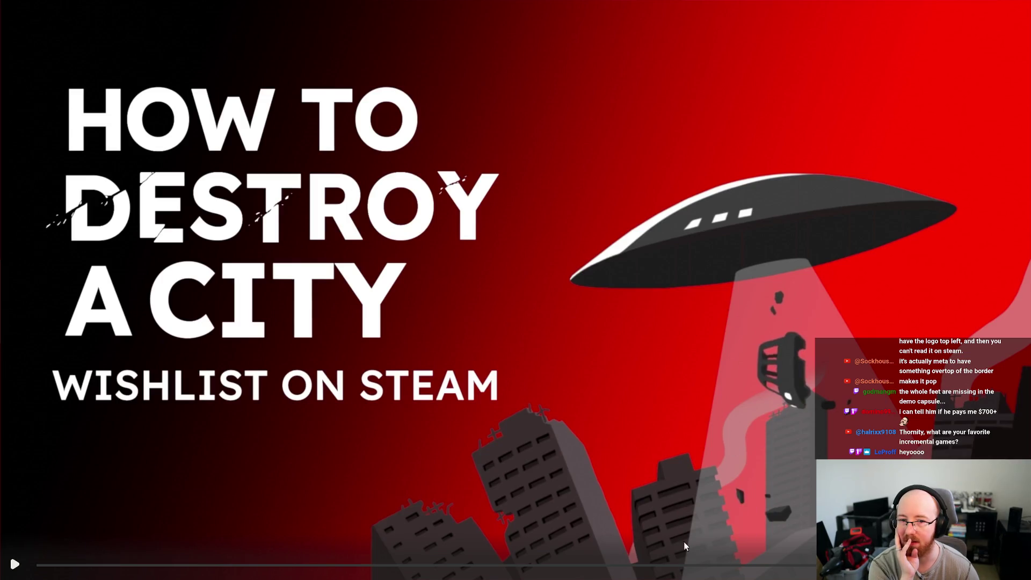
pyautogui.click(52, 571)
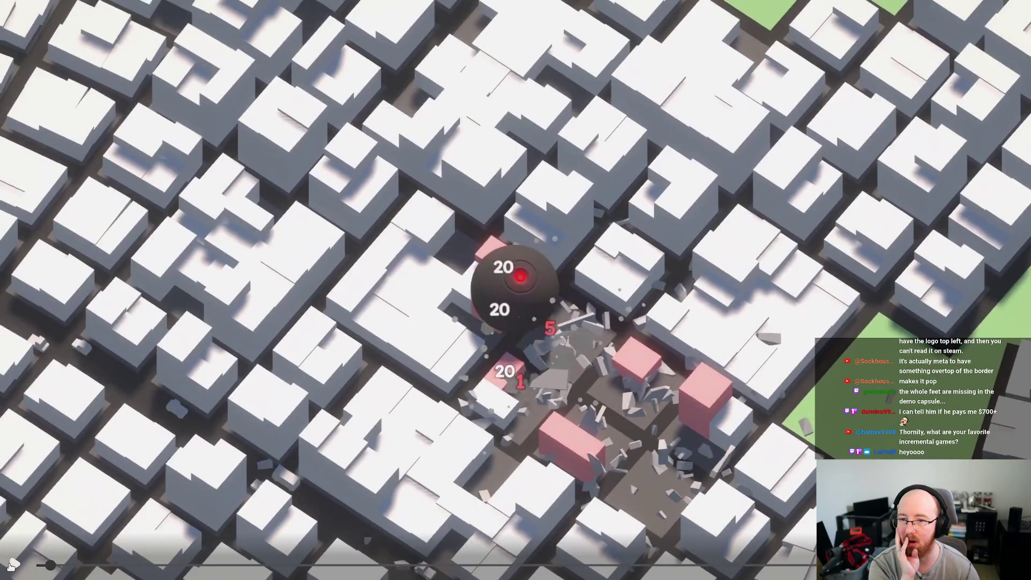
pyautogui.click(11, 565)
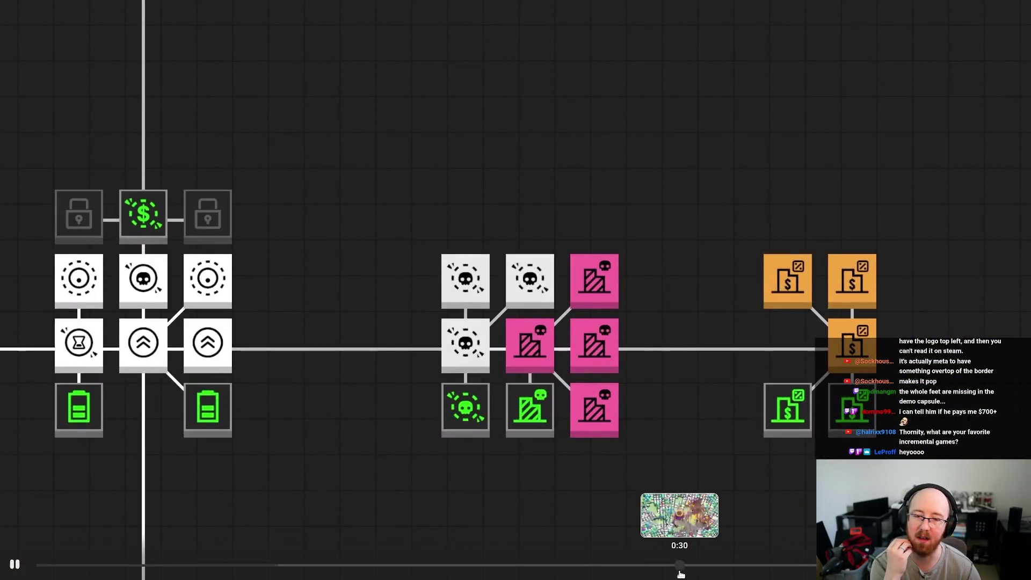
pyautogui.click(696, 565)
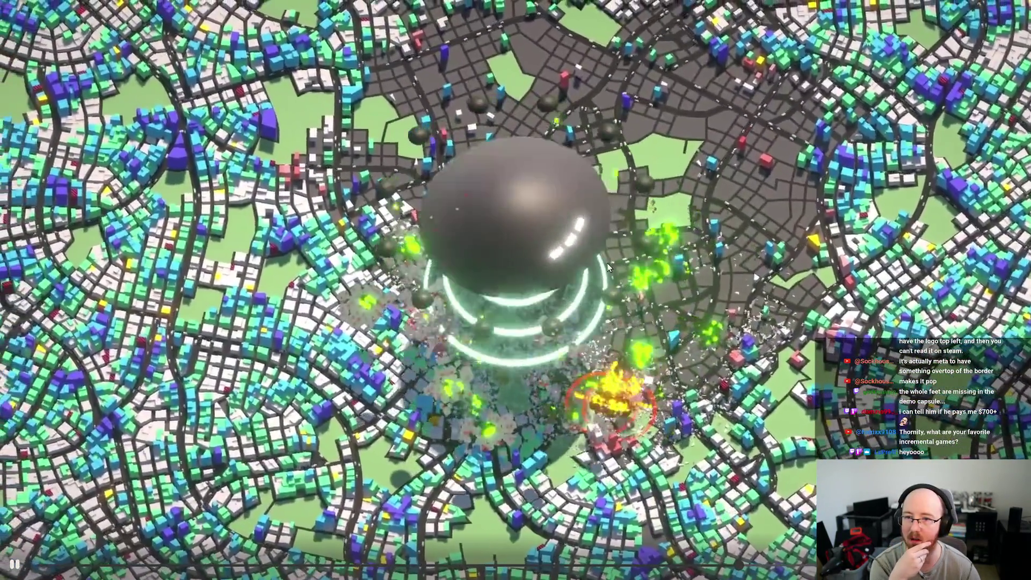
pyautogui.click(532, 233)
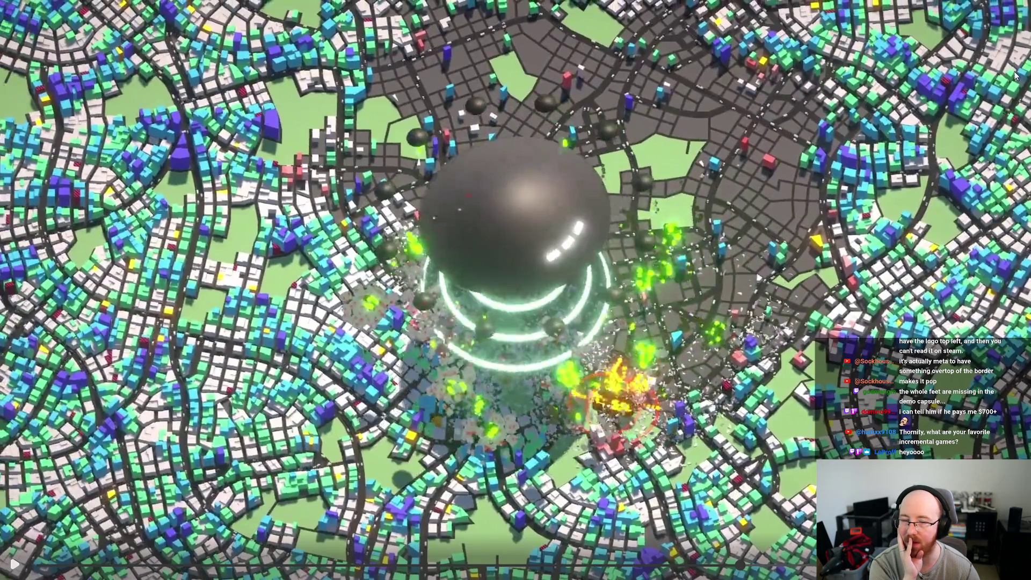
pyautogui.moveTo(436, 562); pyautogui.dragTo(473, 571)
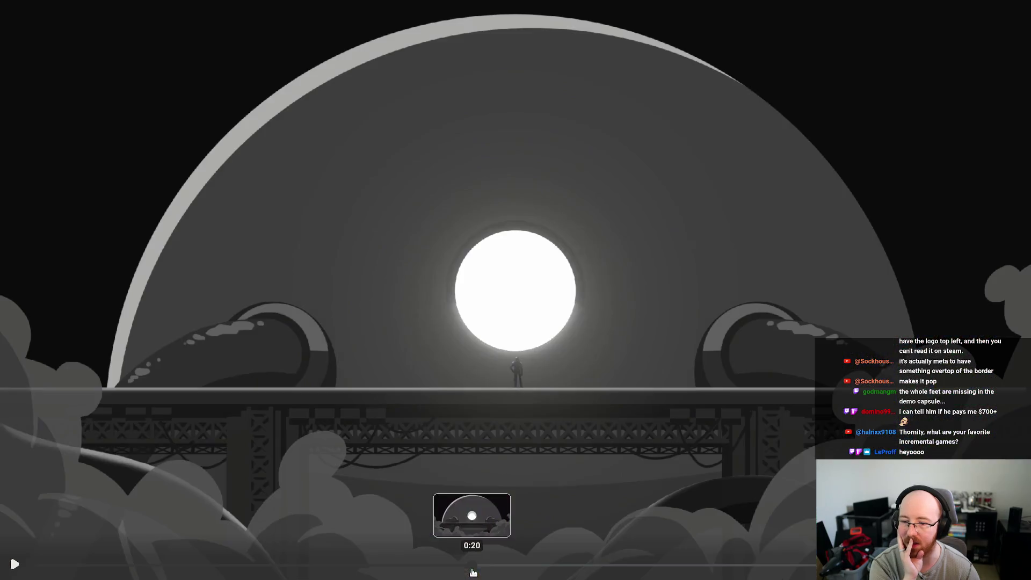
pyautogui.click(395, 564)
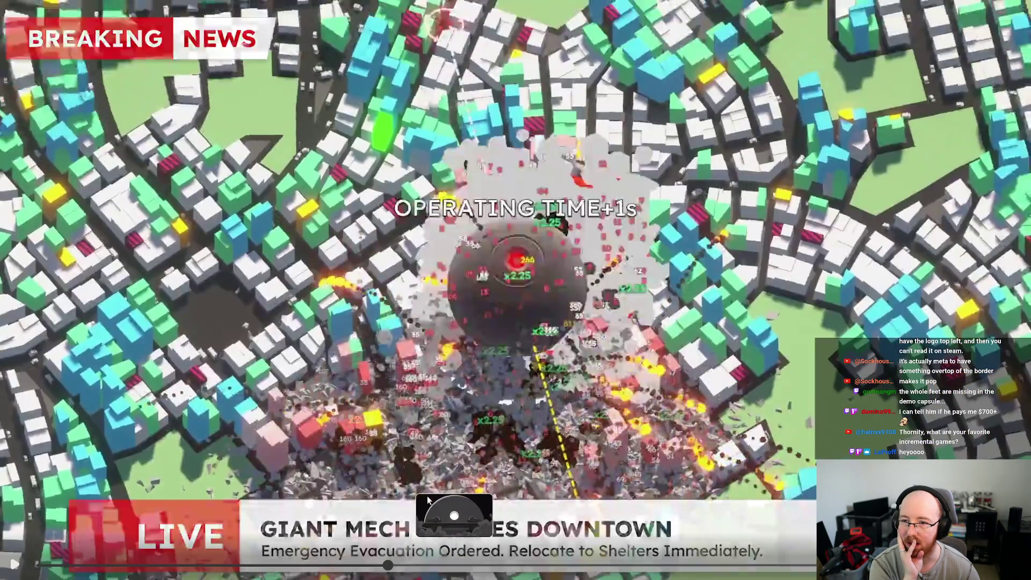
pyautogui.click(457, 335)
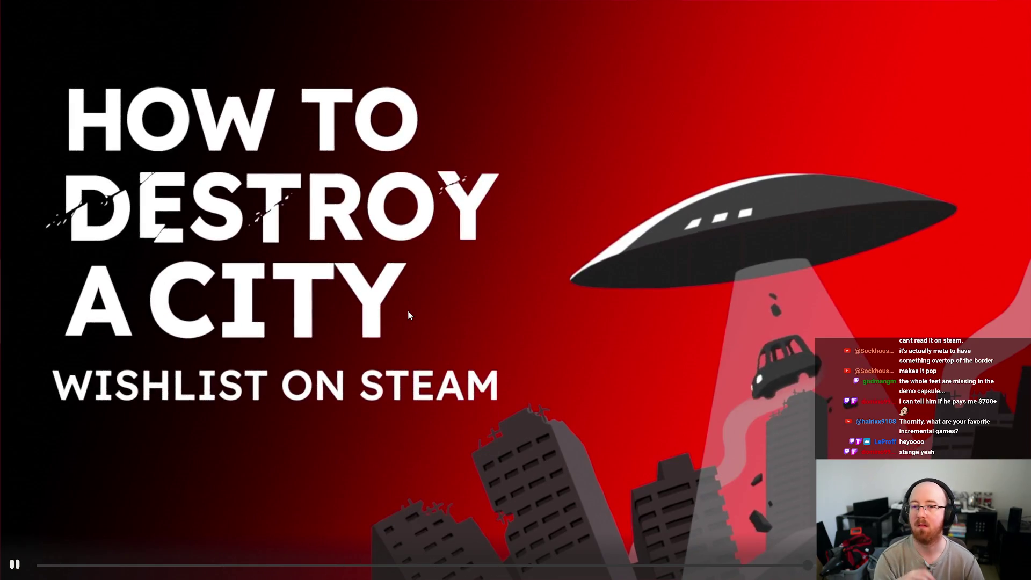
pyautogui.press('Escape')
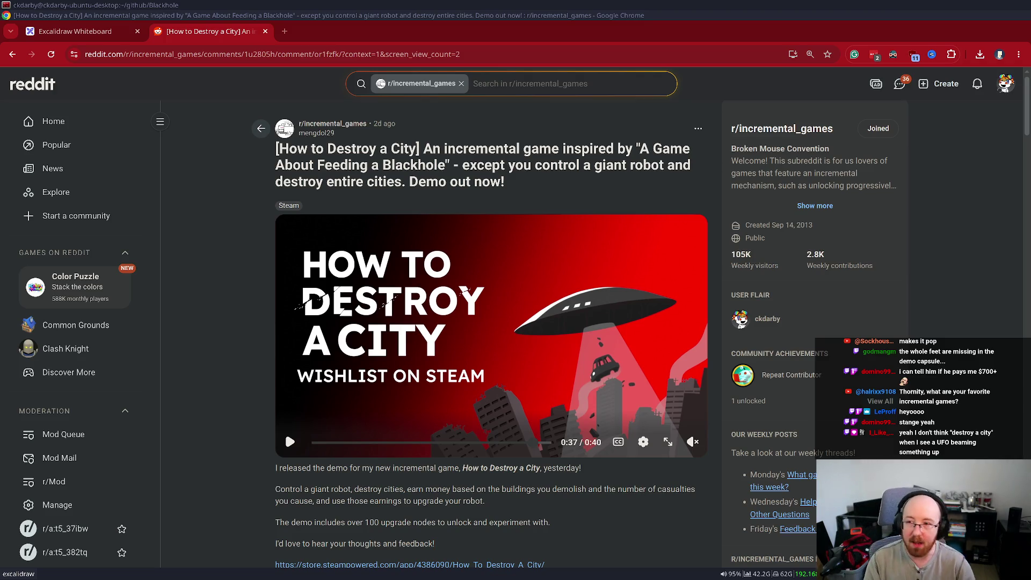
# Step: Switch back to the Excalidraw Whiteboard tab with the Resurface banners
pyautogui.click(68, 33)
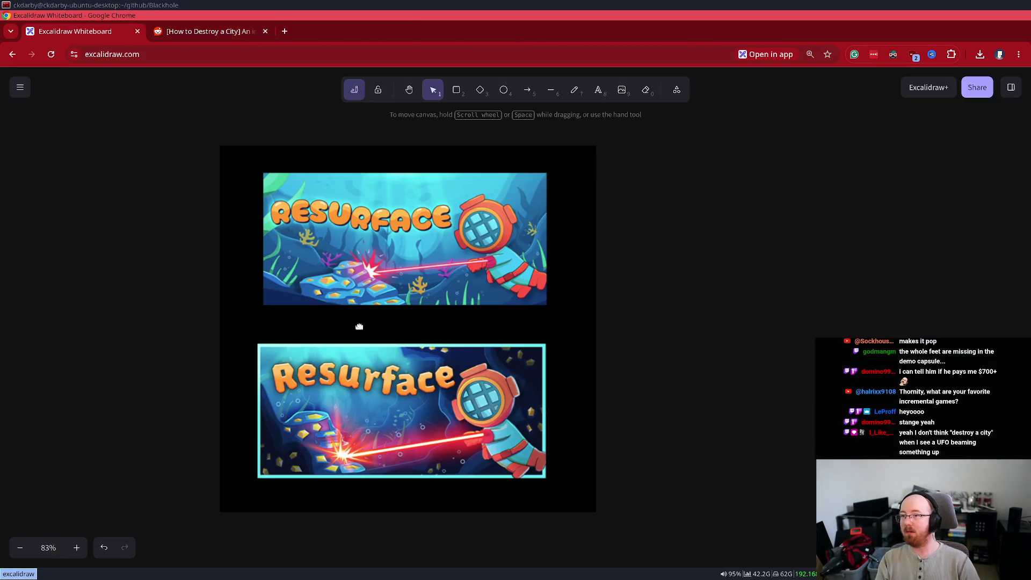
# Step: Undo the Resurface capsule banners and recentre the canvas on the handle heading and EXPOSED caption
pyautogui.hotkey('ctrl', 'z')
pyautogui.hotkey('ctrl', 'z')
pyautogui.hotkey('ctrl', 'z')
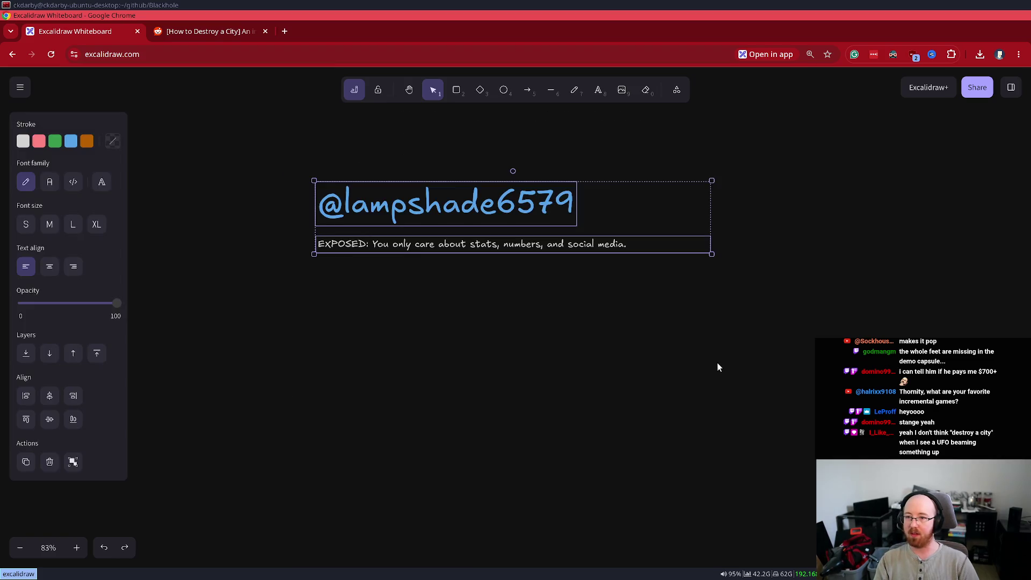
pyautogui.scroll(5, 517, 224)
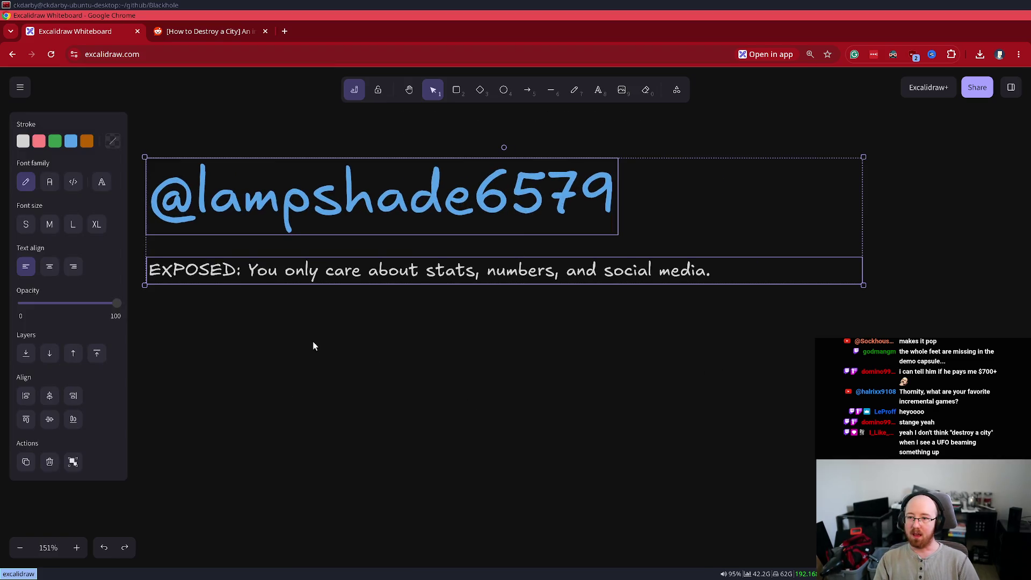
pyautogui.moveTo(356, 338)
pyautogui.mouseDown()
pyautogui.moveTo(360, 368)
pyautogui.moveTo(454, 365)
pyautogui.mouseUp()
pyautogui.scroll(3, 360, 366)
pyautogui.scroll(-2, 359, 366)
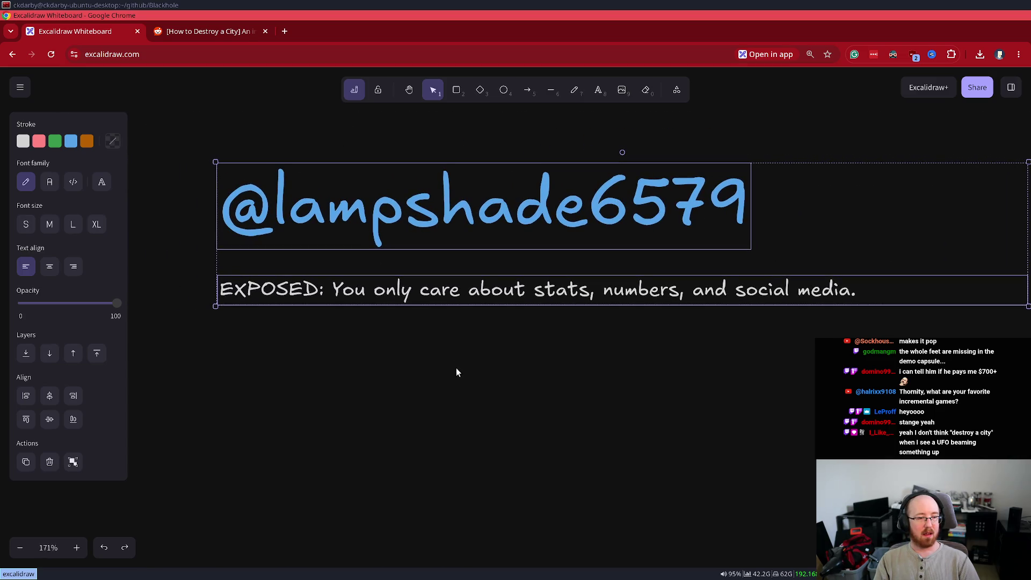
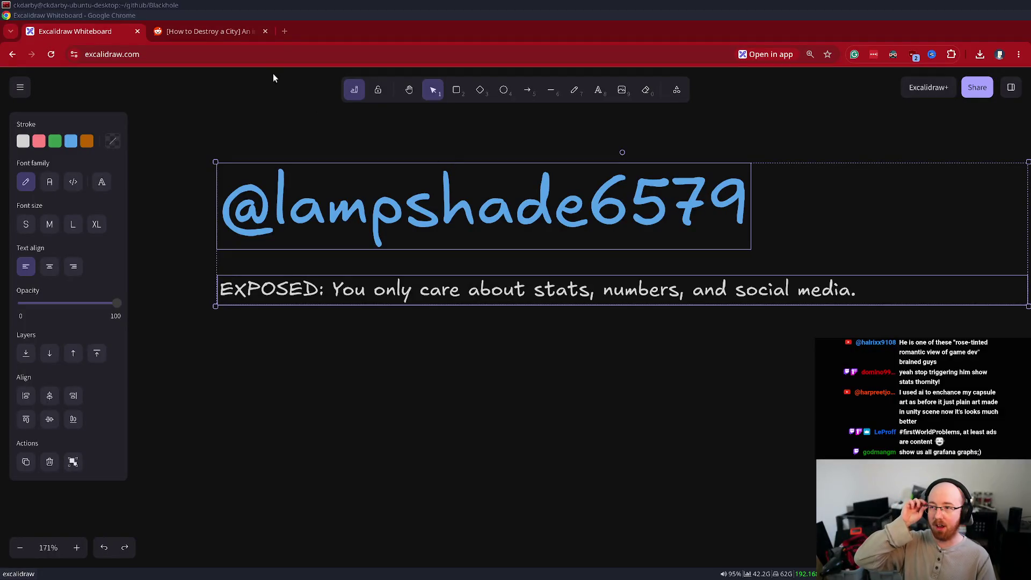
# Step: Load Grafana's Game Business Overview dashboard in a new tab and enlarge the page
pyautogui.click(283, 31)
pyautogui.write('grafana')
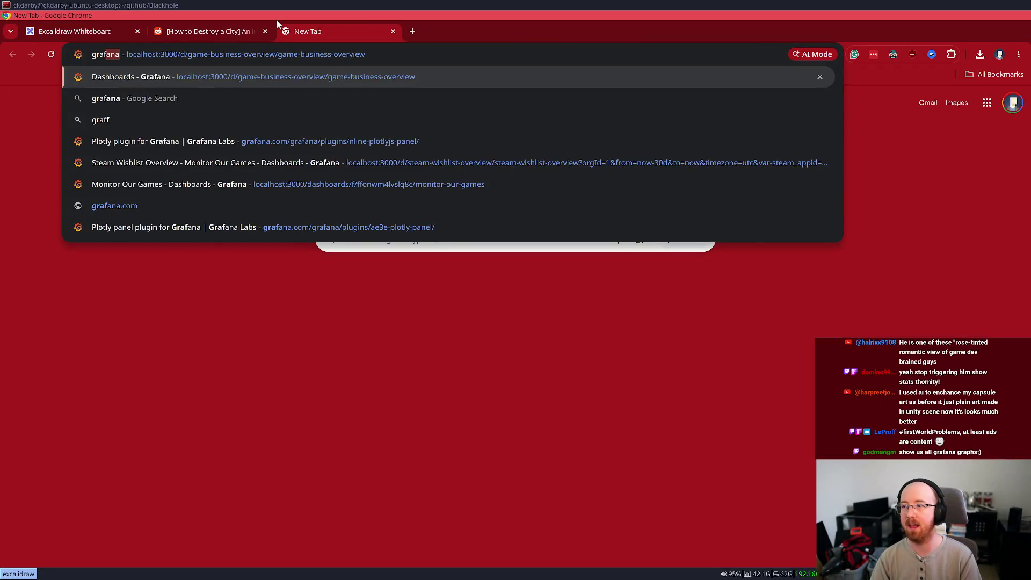
pyautogui.press('Return')
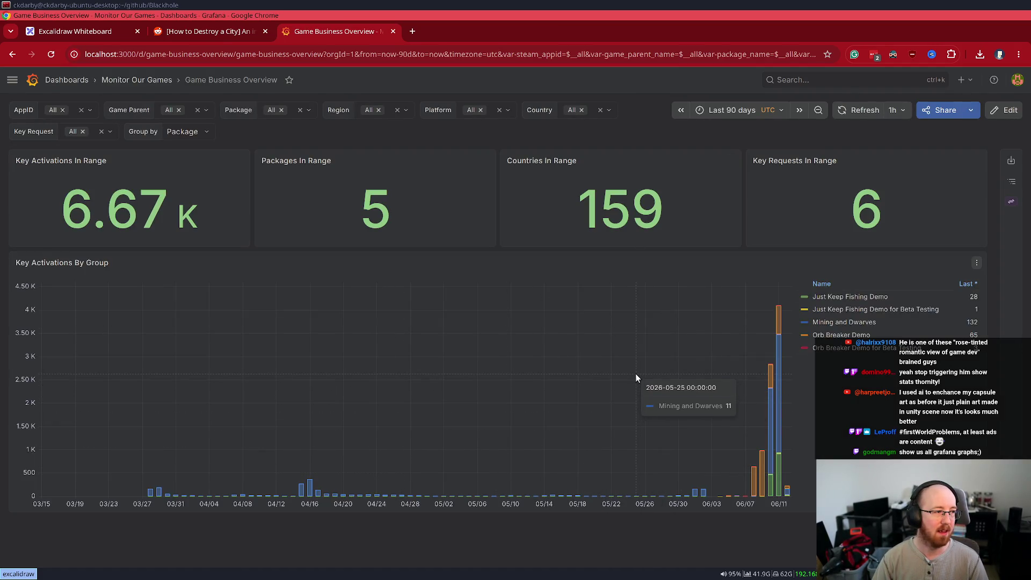
pyautogui.hotkey('ctrl', '+')
pyautogui.hotkey('ctrl', '+')
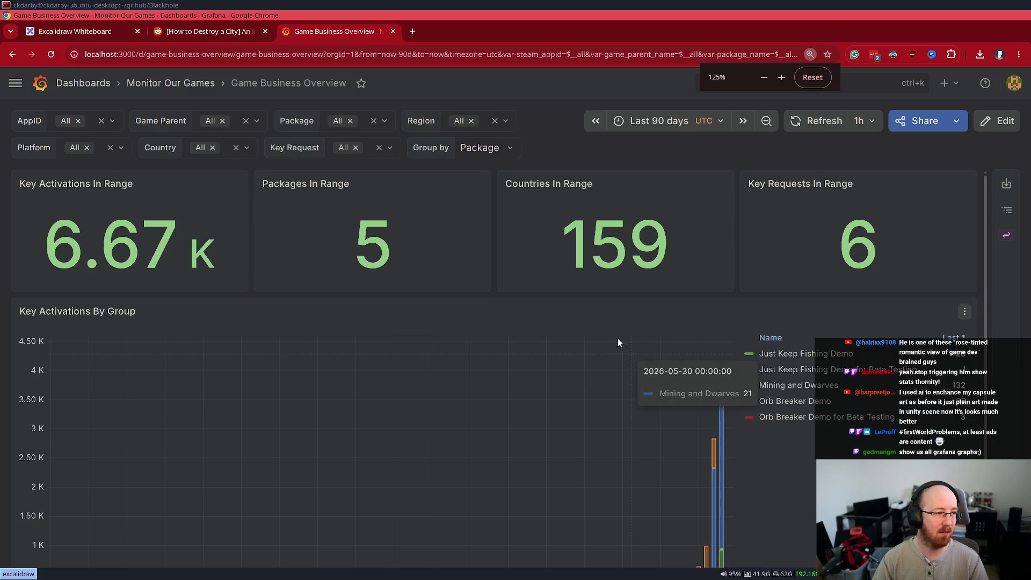
# Step: Review the Key Activations In Range panel, reduce page zoom, and go to Monitor Our Games
pyautogui.scroll(-1, 436, 289)
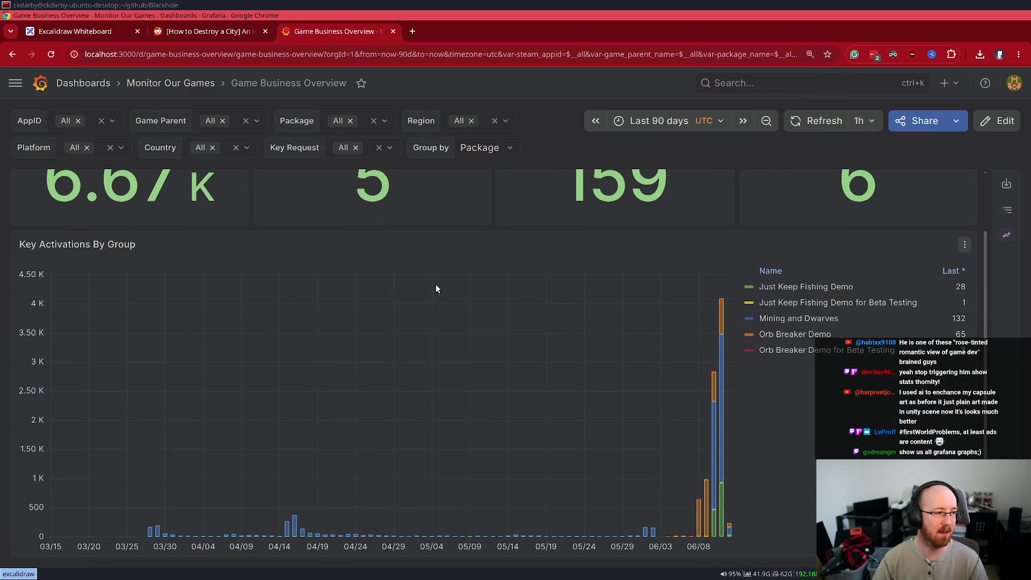
pyautogui.scroll(1, 436, 289)
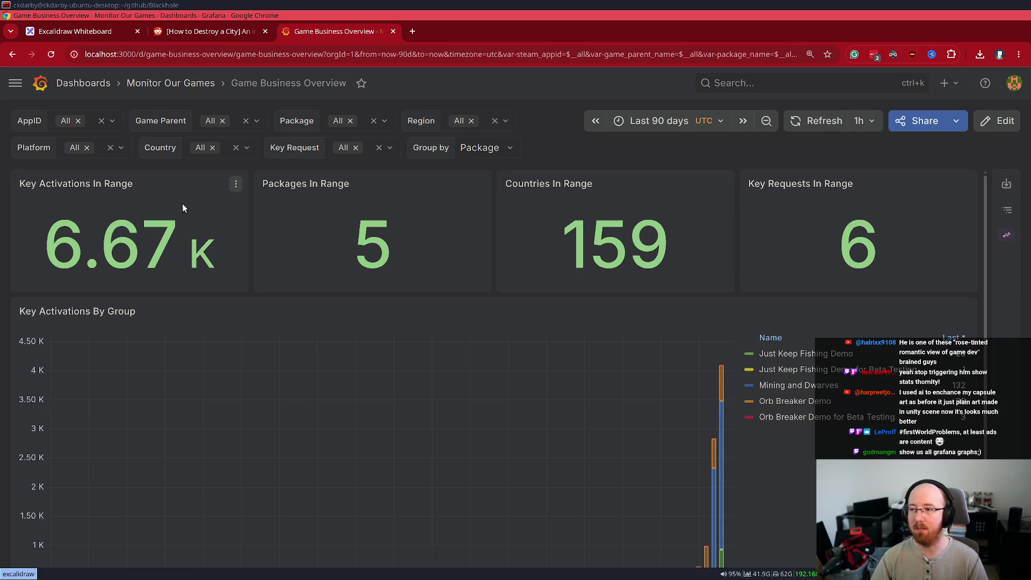
pyautogui.moveTo(68, 184); pyautogui.dragTo(158, 181)
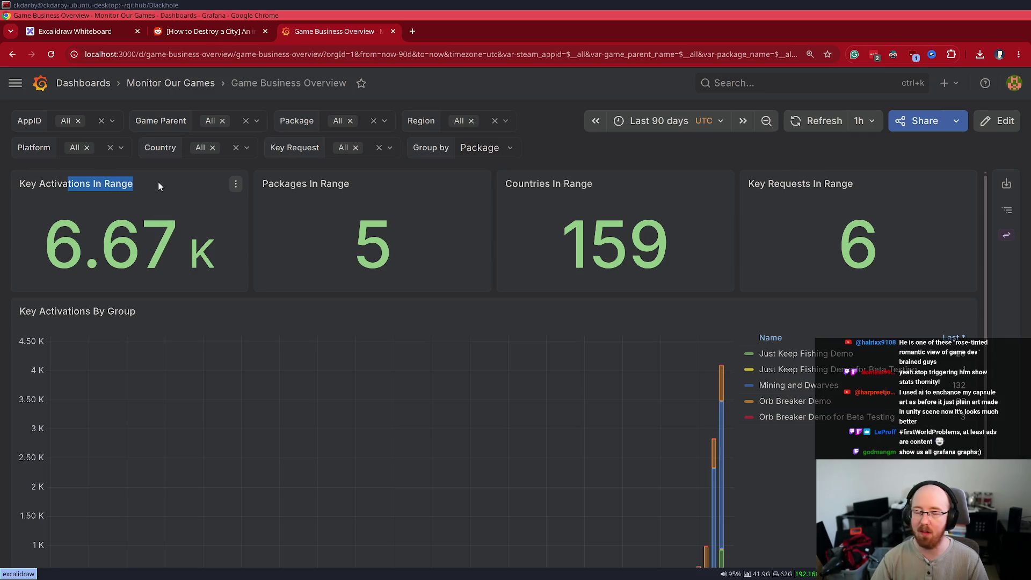
pyautogui.scroll(-1, 177, 217)
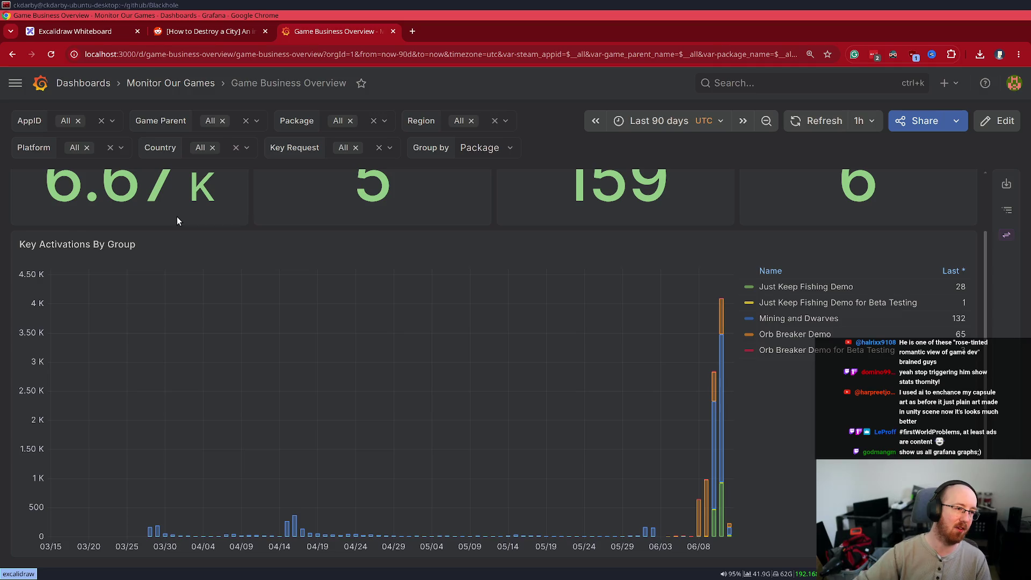
pyautogui.hotkey('ctrl', '-')
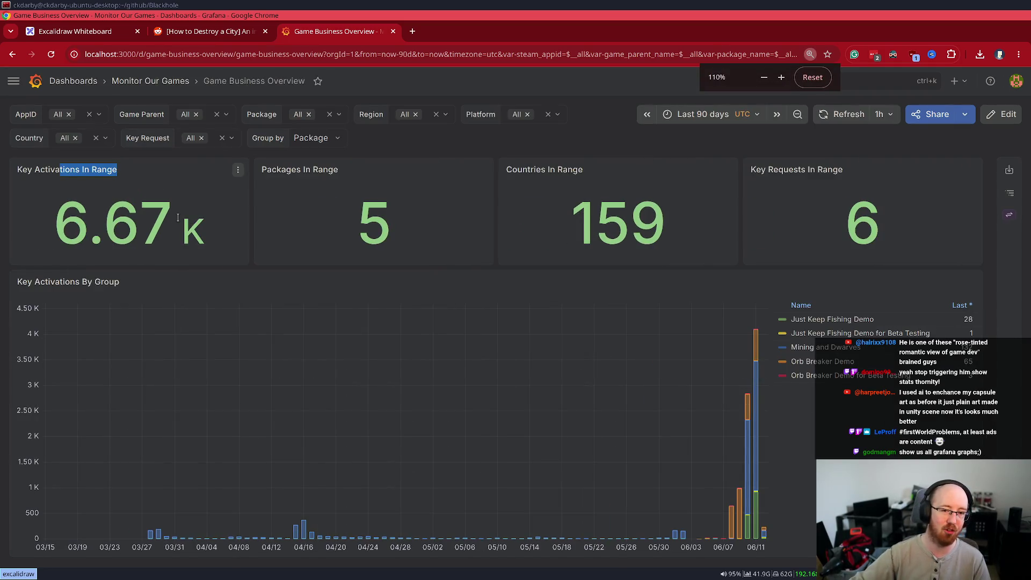
pyautogui.doubleClick(49, 168)
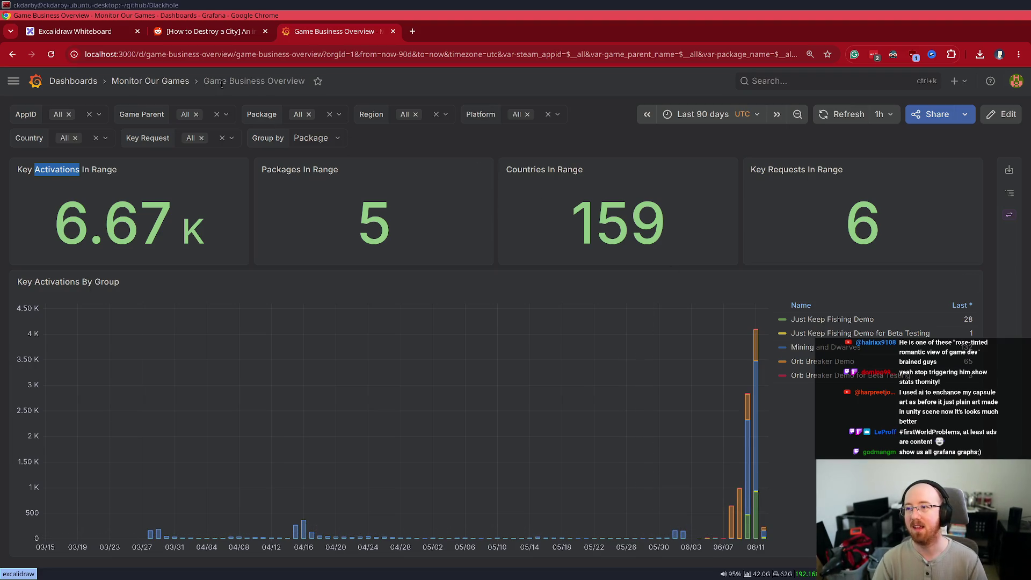
pyautogui.click(150, 80)
# Step: Open the Steam Wishlist Overview dashboard and briefly view the Wishlist Actions By Day panel editor
pyautogui.click(107, 317)
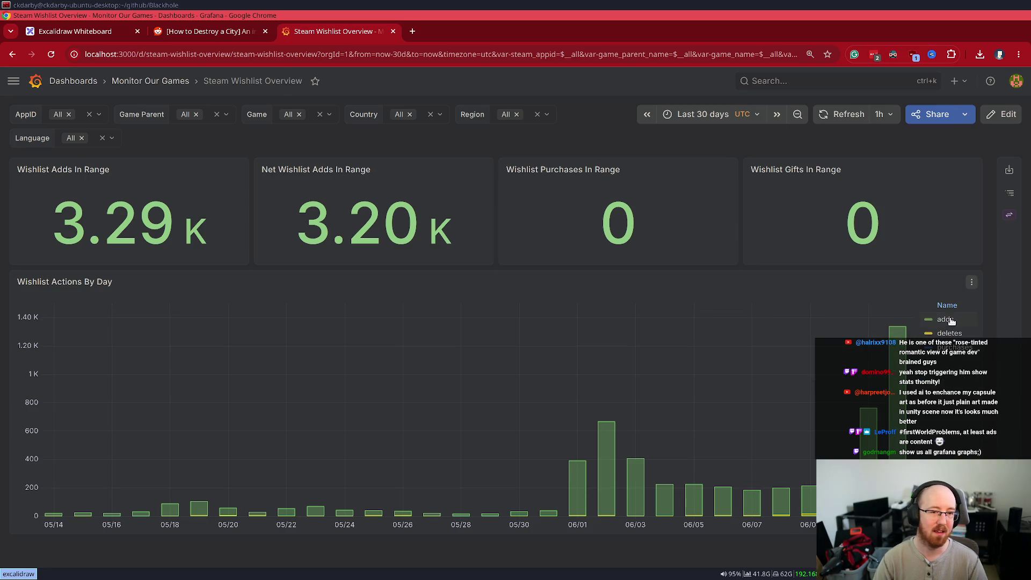
pyautogui.click(973, 281)
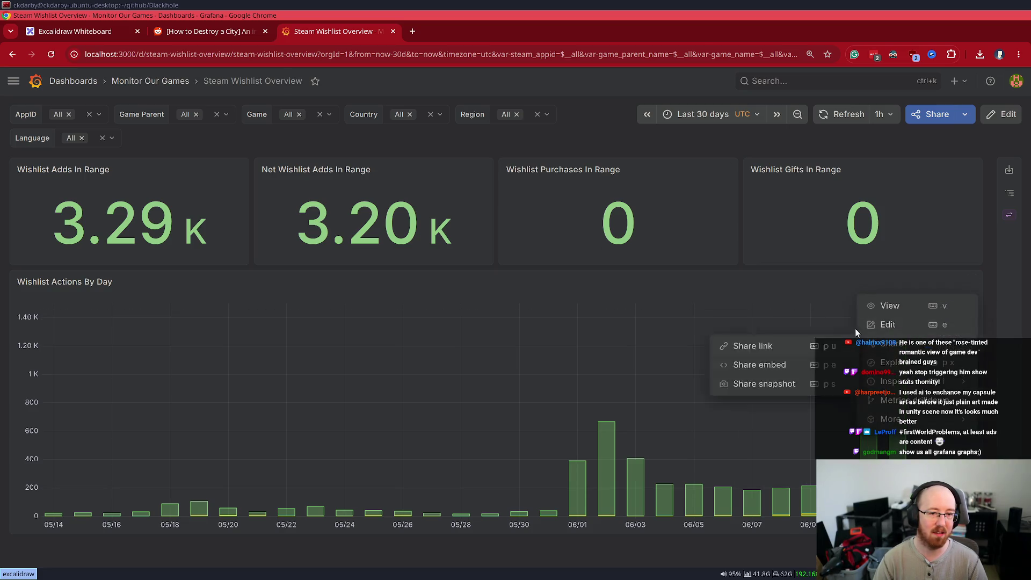
pyautogui.click(880, 322)
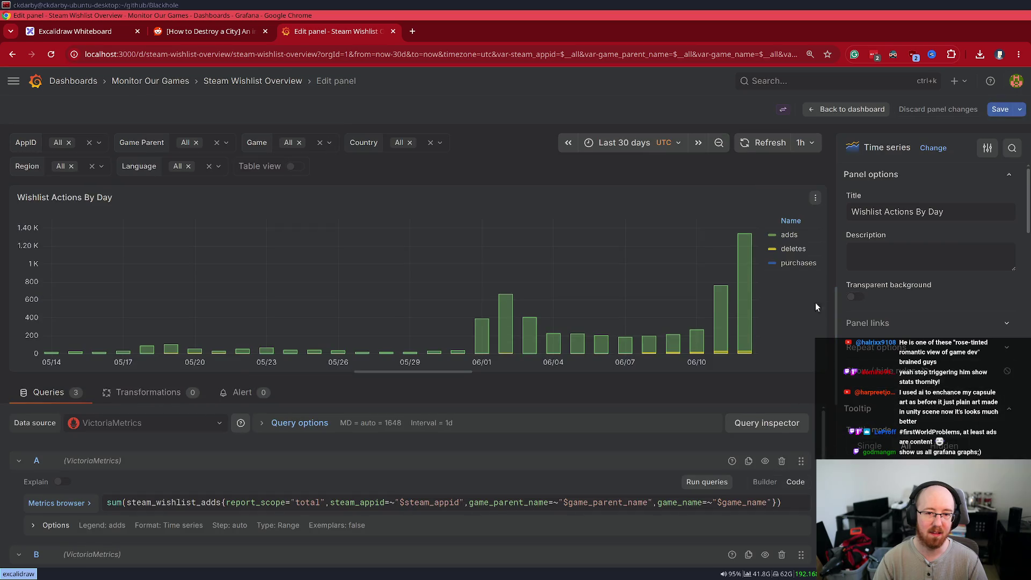
pyautogui.click(832, 109)
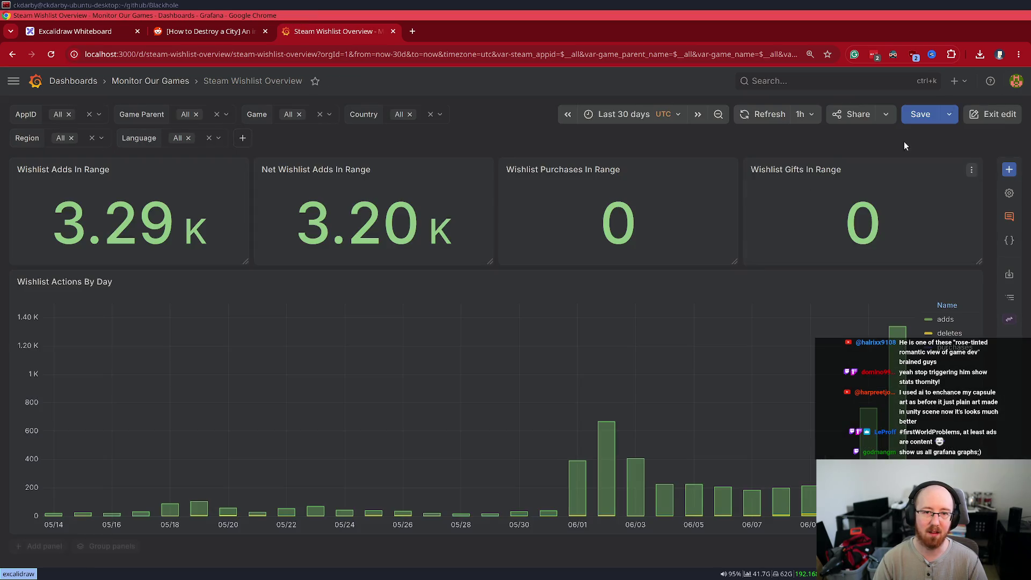
# Step: Narrow the Wishlist Actions By Day panel in edit mode and copy the dashboard JSON
pyautogui.click(997, 116)
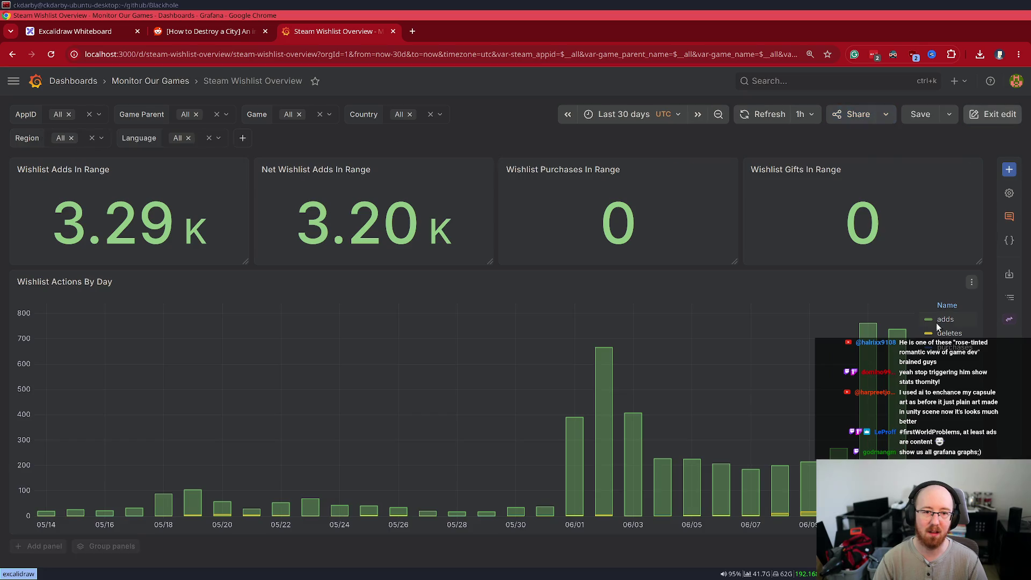
pyautogui.moveTo(979, 534); pyautogui.dragTo(744, 538)
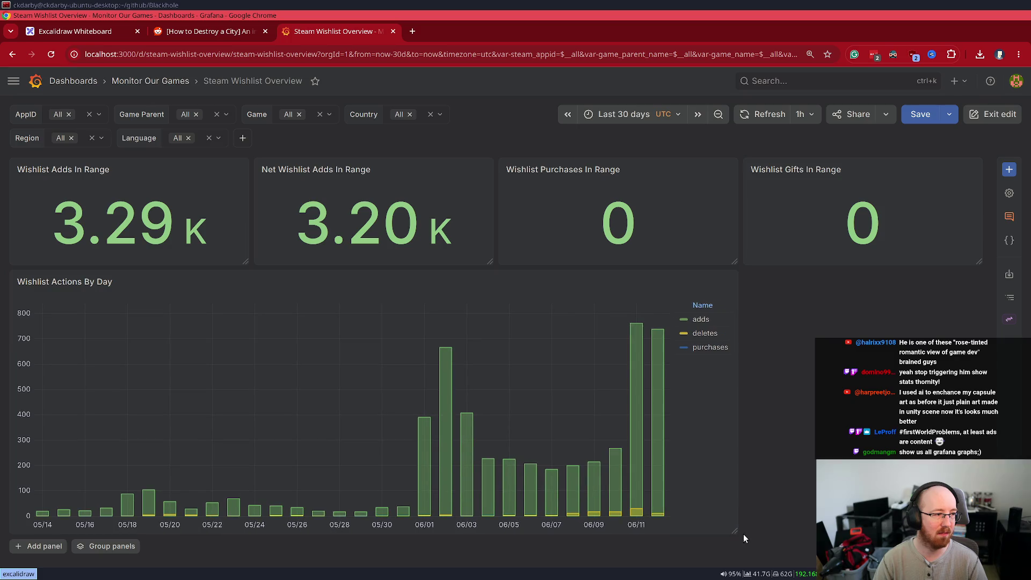
pyautogui.click(920, 113)
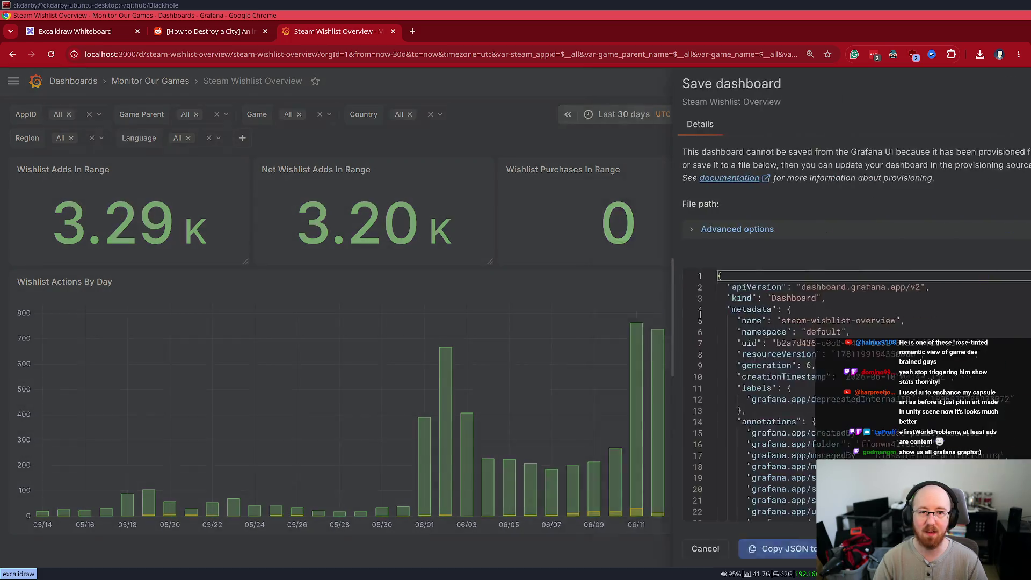
pyautogui.click(663, 548)
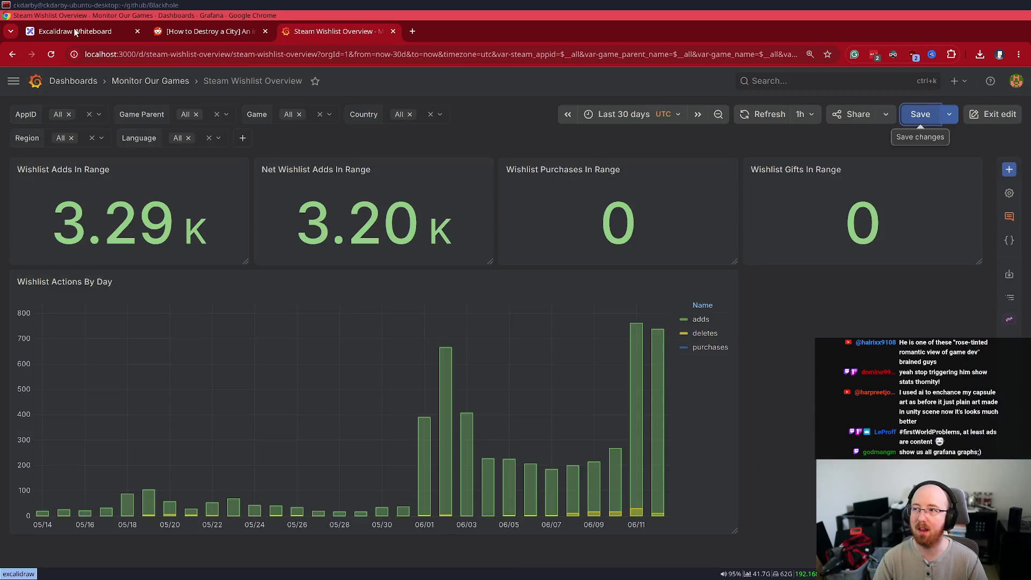
pyautogui.click(108, 5)
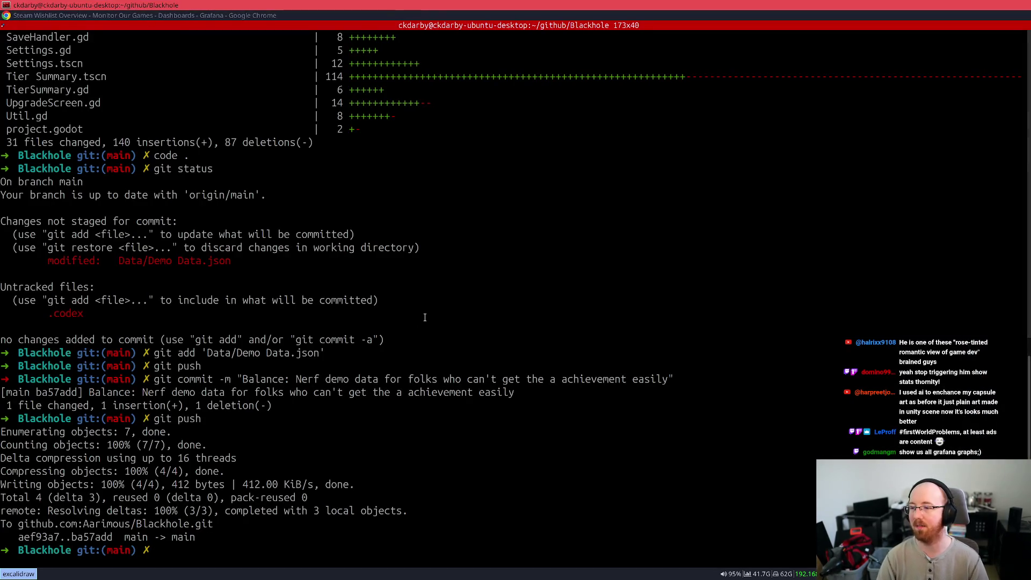
# Step: Jump to the monitor_our_games directory with z monitor and open it in VS Code
pyautogui.write('z monitor')
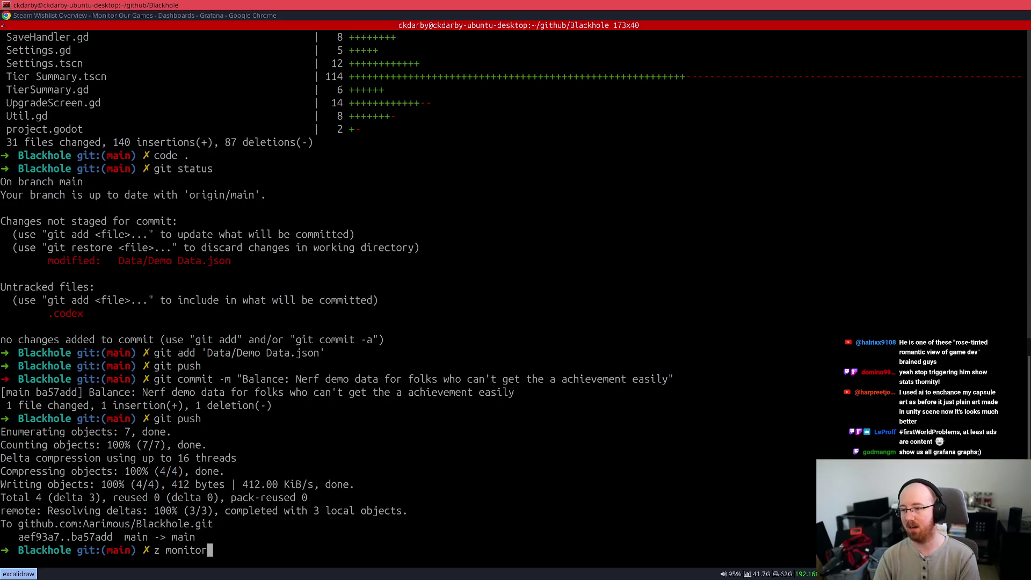
pyautogui.press('Tab')
pyautogui.press('Return')
pyautogui.write('code .')
pyautogui.press('Return')
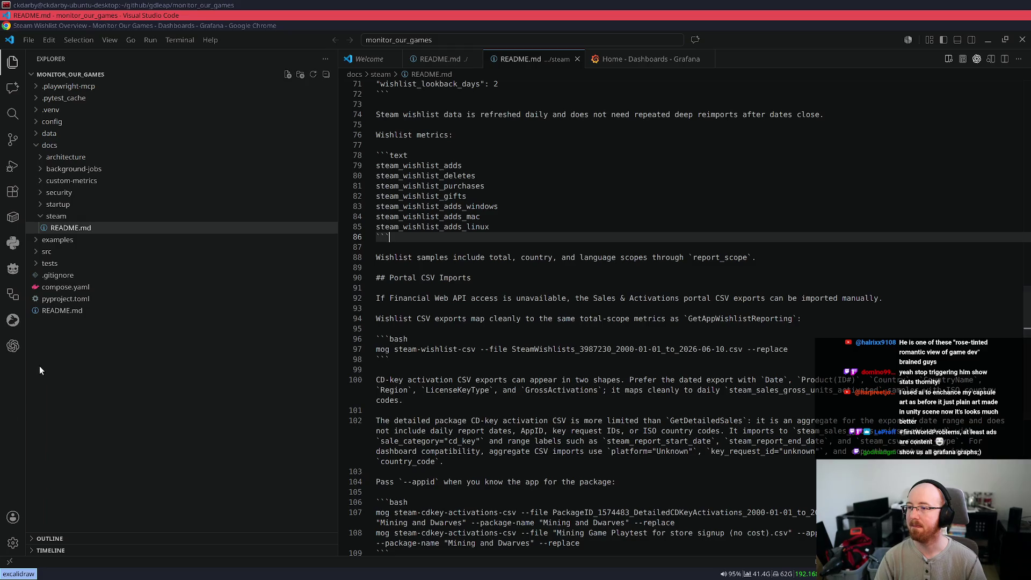
# Step: Send Codex the request 'Fix wishlist actions by day' with the copied dashboard JSON pasted in
pyautogui.click(13, 345)
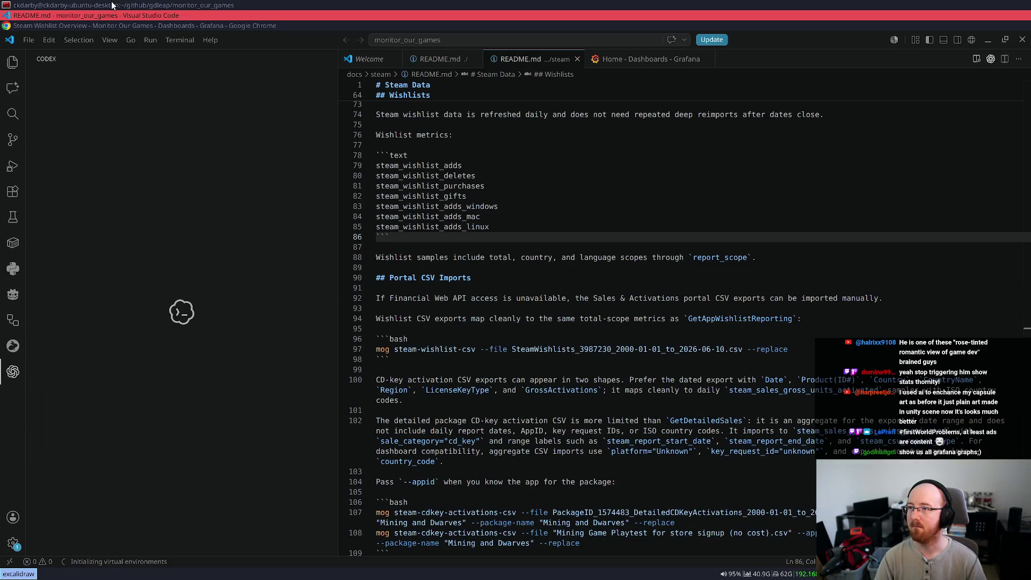
pyautogui.click(90, 25)
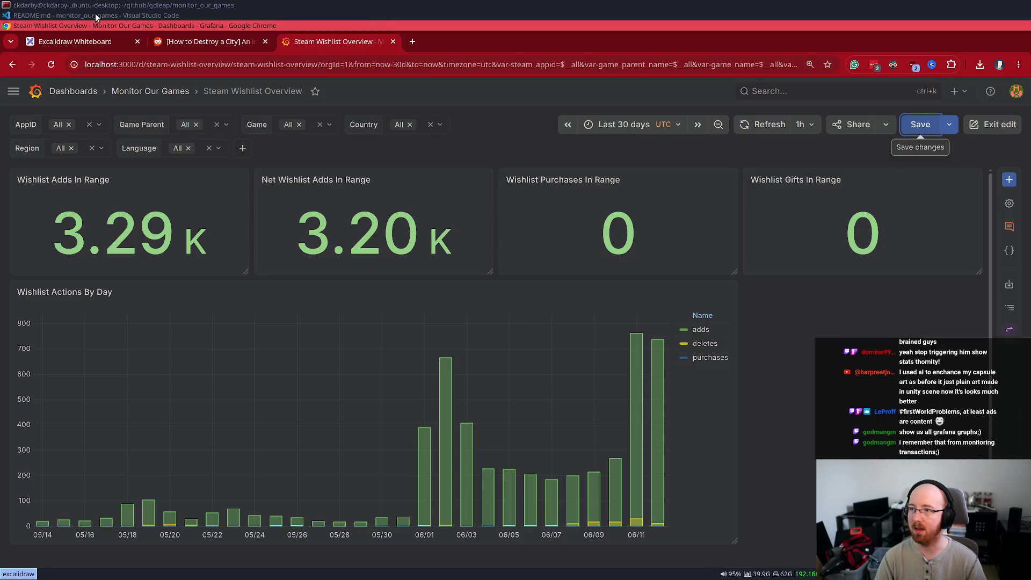
pyautogui.click(97, 15)
pyautogui.click(119, 496)
pyautogui.write('Fix wishlist')
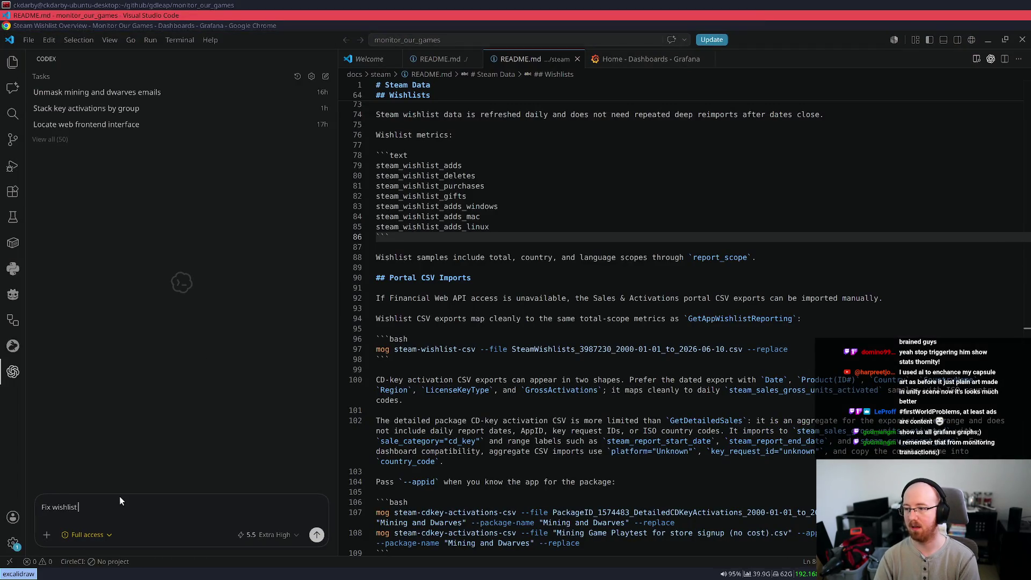
pyautogui.write(' actions by day')
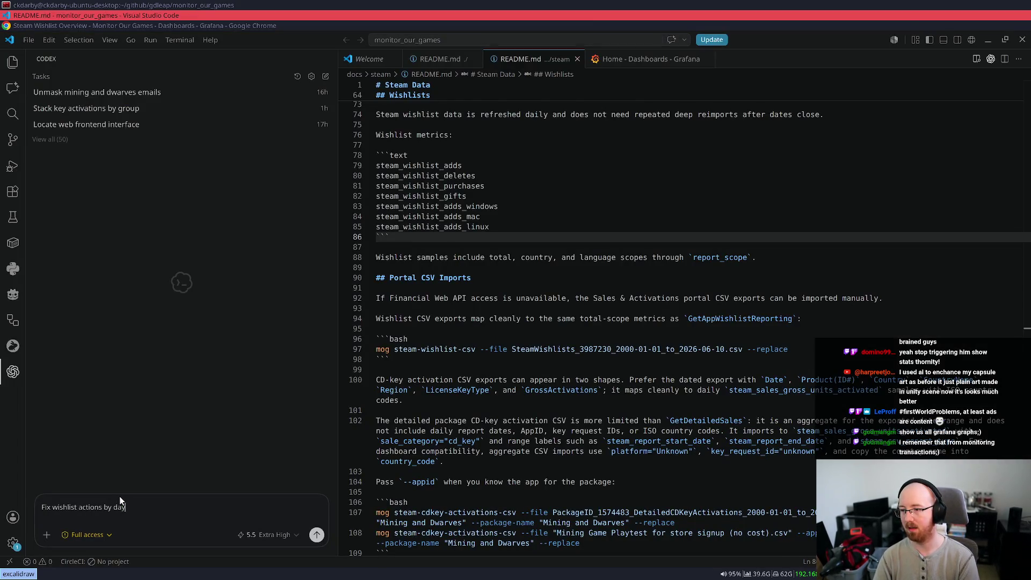
pyautogui.hotkey('ctrl', 'v')
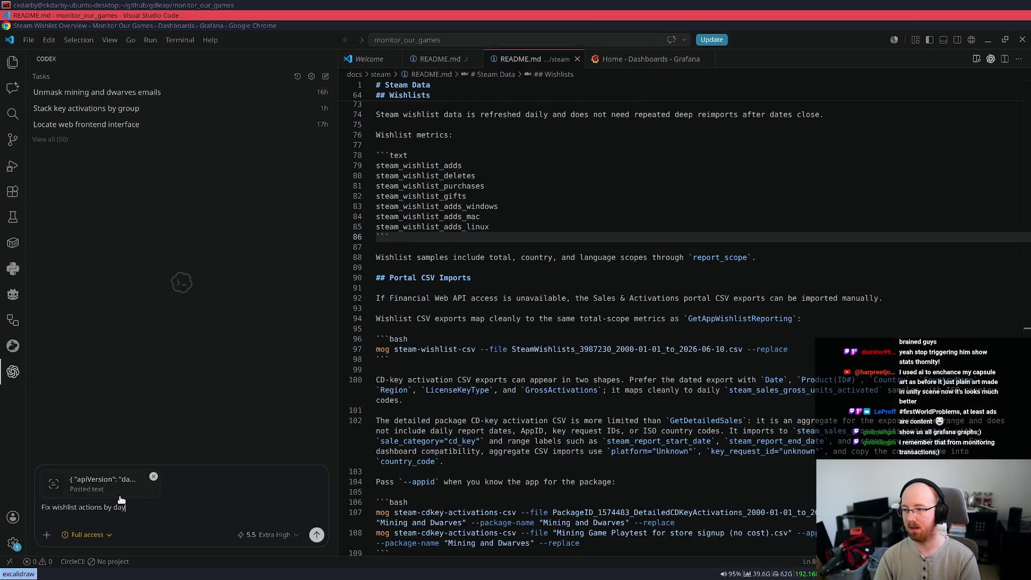
pyautogui.press('Return')
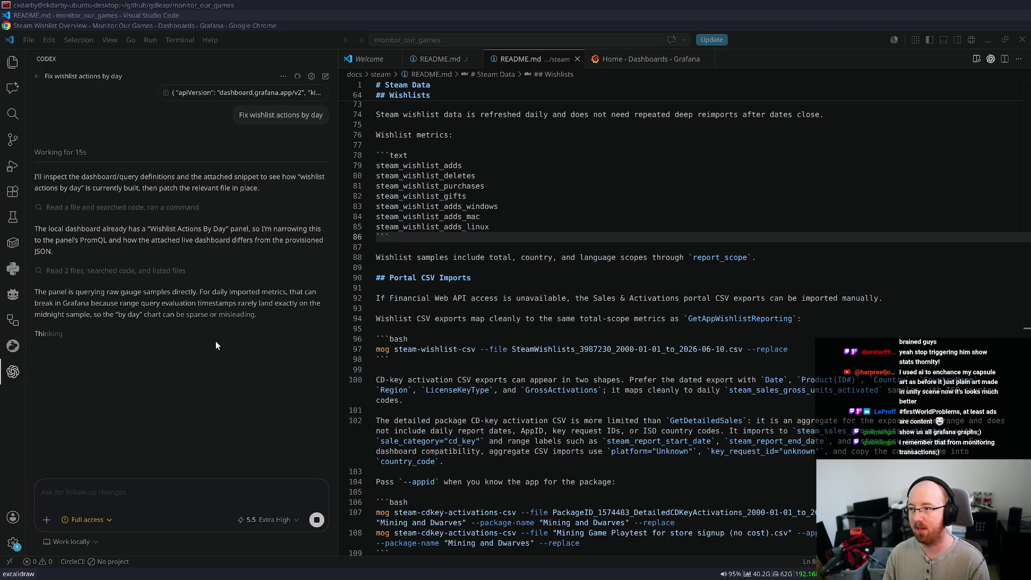
# Step: Enlarge the editor, close both README files and the Grafana preview, and widen the Codex panel
pyautogui.click(384, 341)
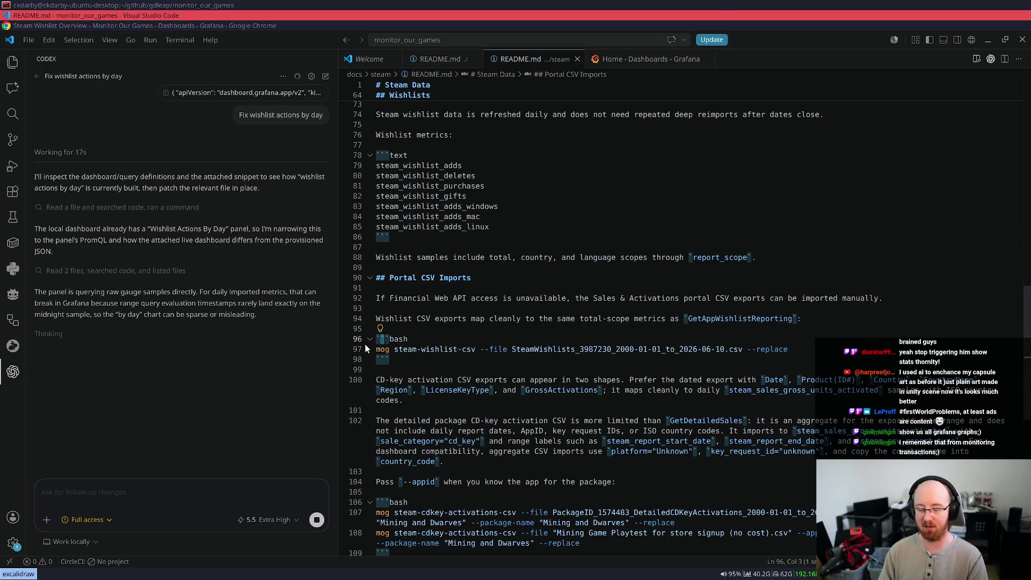
pyautogui.hotkey('ctrl', '=')
pyautogui.click(520, 266)
pyautogui.press('Up')
pyautogui.press('Up')
pyautogui.hotkey('ctrl', 'w')
pyautogui.hotkey('ctrl', 'w')
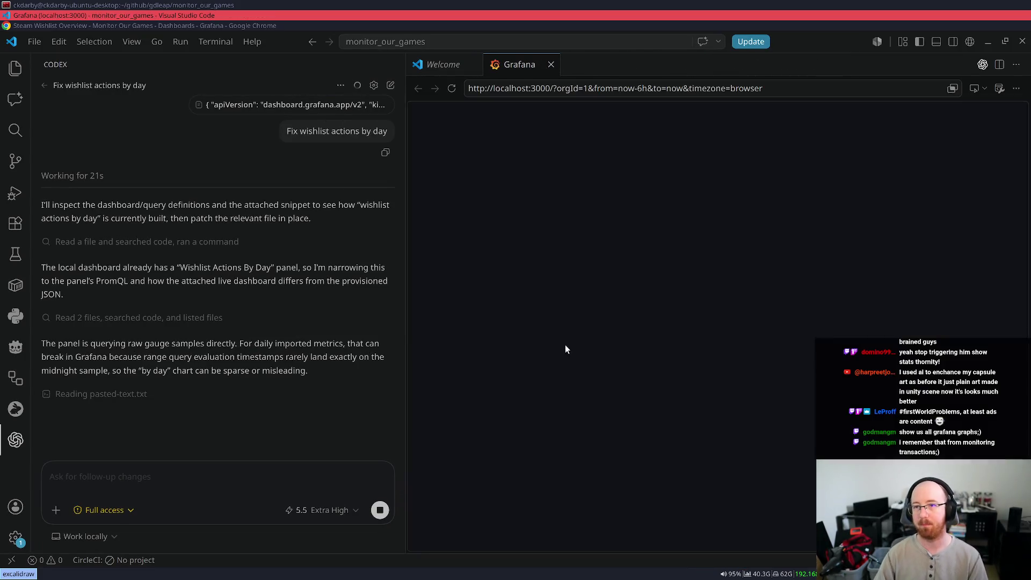
pyautogui.hotkey('ctrl', 'w')
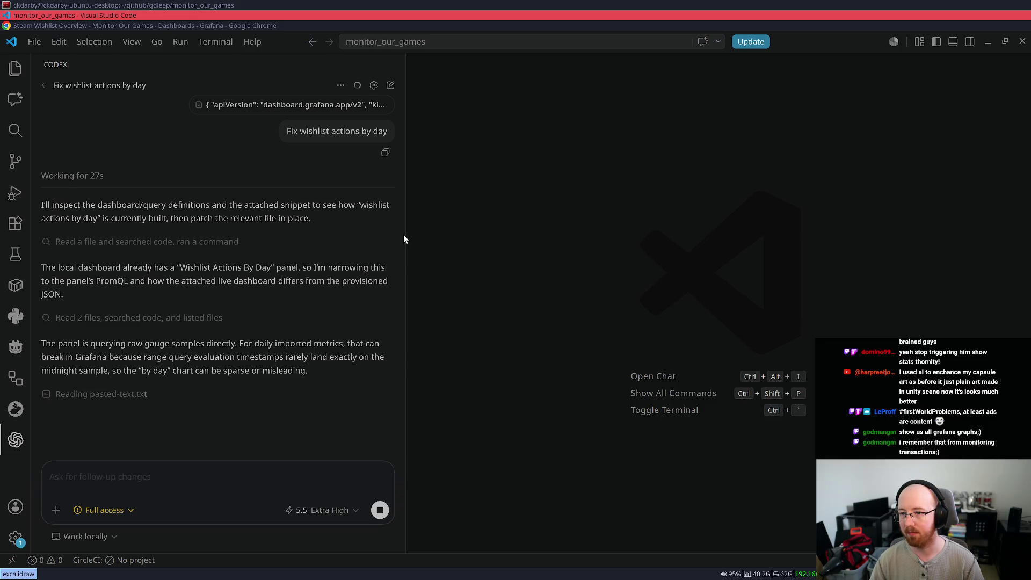
pyautogui.moveTo(406, 234); pyautogui.dragTo(612, 252)
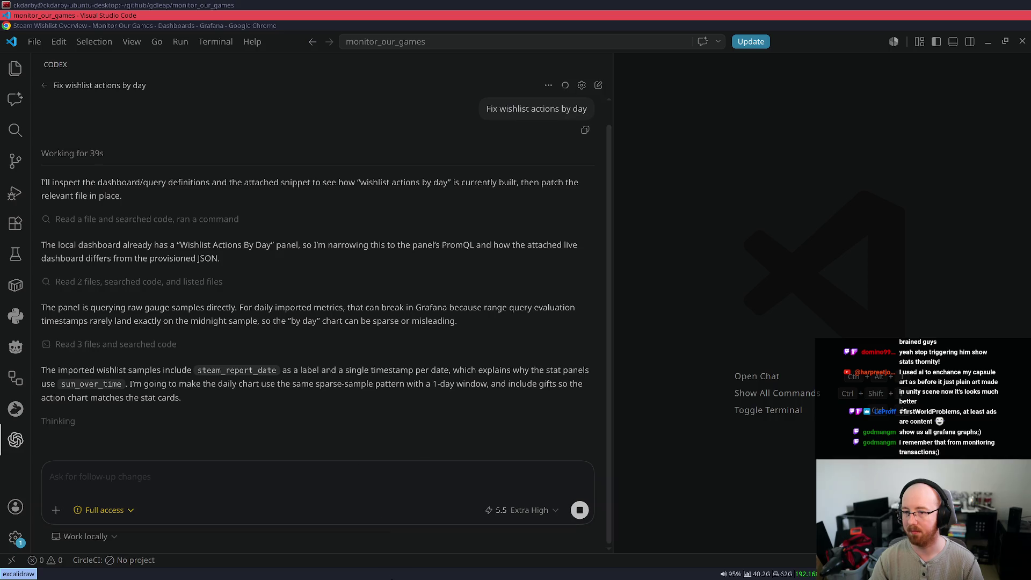
# Step: Stop Codex's current run and place the caret in the follow-up request field
pyautogui.click(578, 510)
pyautogui.click(239, 480)
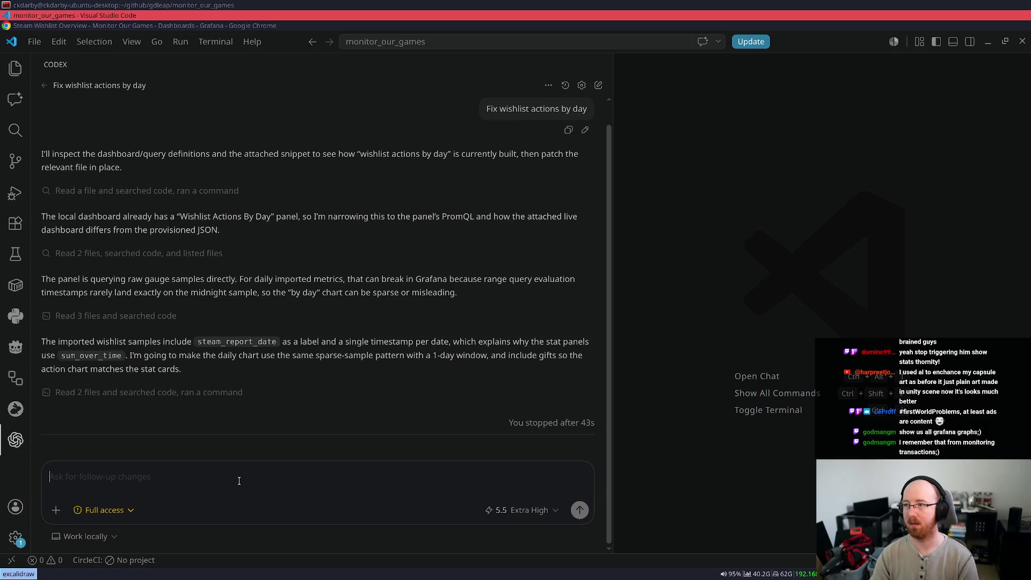
pyautogui.hotkey('alt', 'Tab')
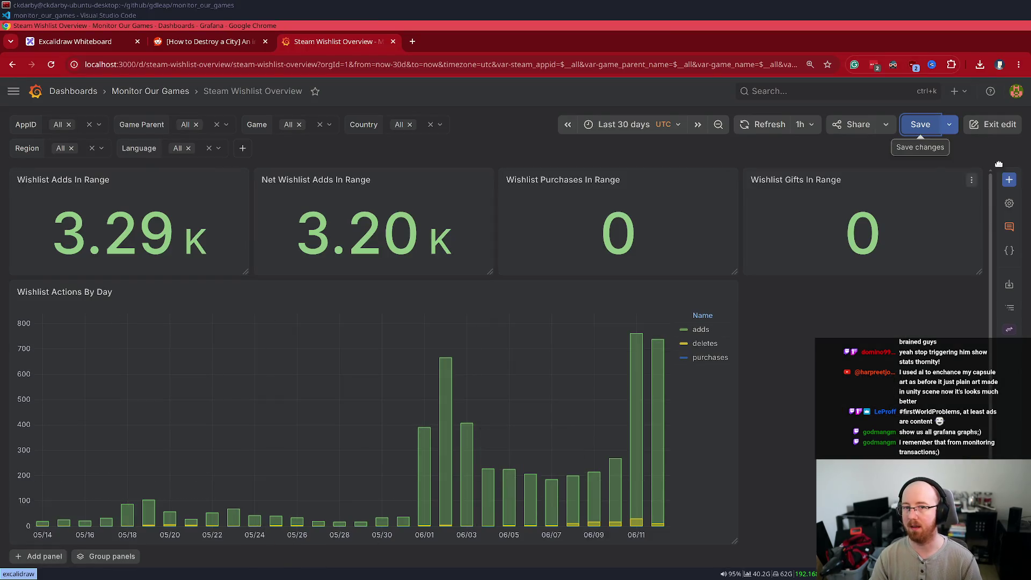
# Step: Copy the Steam Wishlist Overview dashboard JSON from Grafana and paste it into the Codex request
pyautogui.click(921, 125)
pyautogui.click(650, 548)
pyautogui.press('Escape')
pyautogui.hotkey('alt', 'Tab')
pyautogui.hotkey('ctrl', 'v')
# Step: Write and send Codex the request 'Fix the sizing of Wishlists Actions By Day'
pyautogui.write('Fix the width')
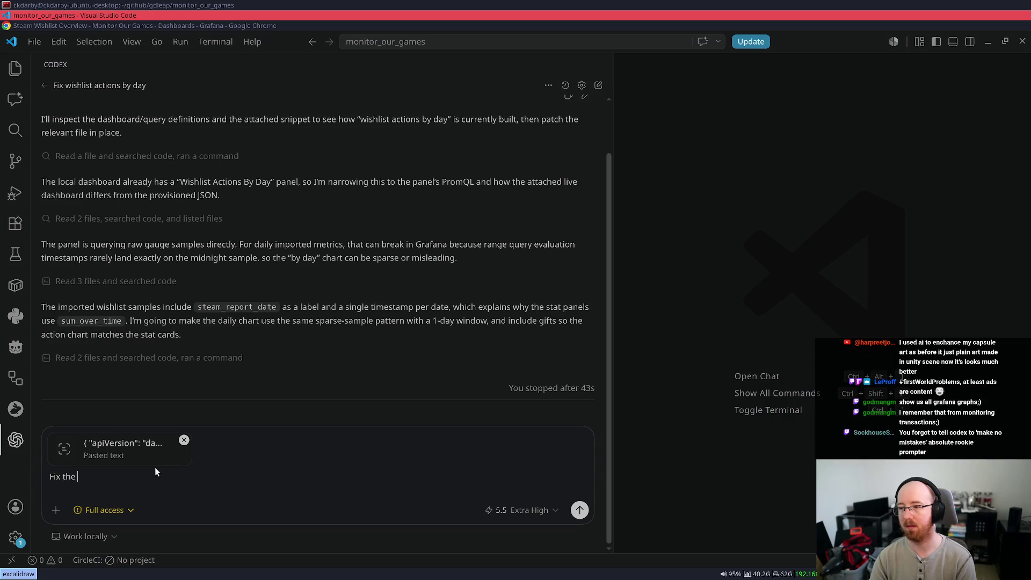
pyautogui.hotkey('ctrl', 'BackSpace')
pyautogui.write('bar width')
pyautogui.hotkey('alt', 'Tab')
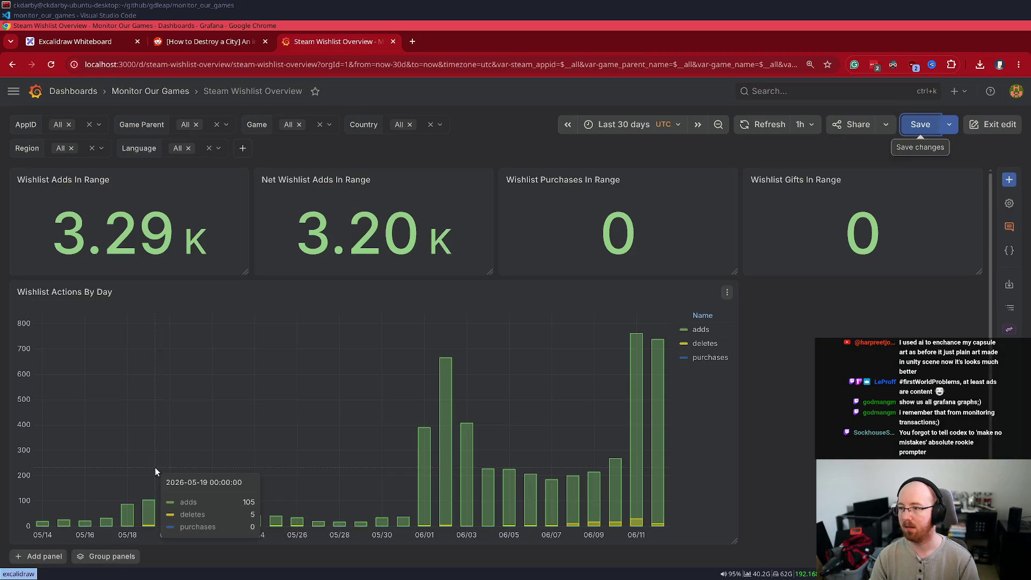
pyautogui.hotkey('alt', 'Tab')
pyautogui.write('Wishlists')
pyautogui.hotkey('alt', 'Tab')
pyautogui.hotkey('alt', 'Tab')
pyautogui.press('BackSpace')
pyautogui.write('Actions By')
pyautogui.hotkey('alt', 'Tab')
pyautogui.hotkey('alt', 'Tab')
pyautogui.write('Day')
pyautogui.press('Return')
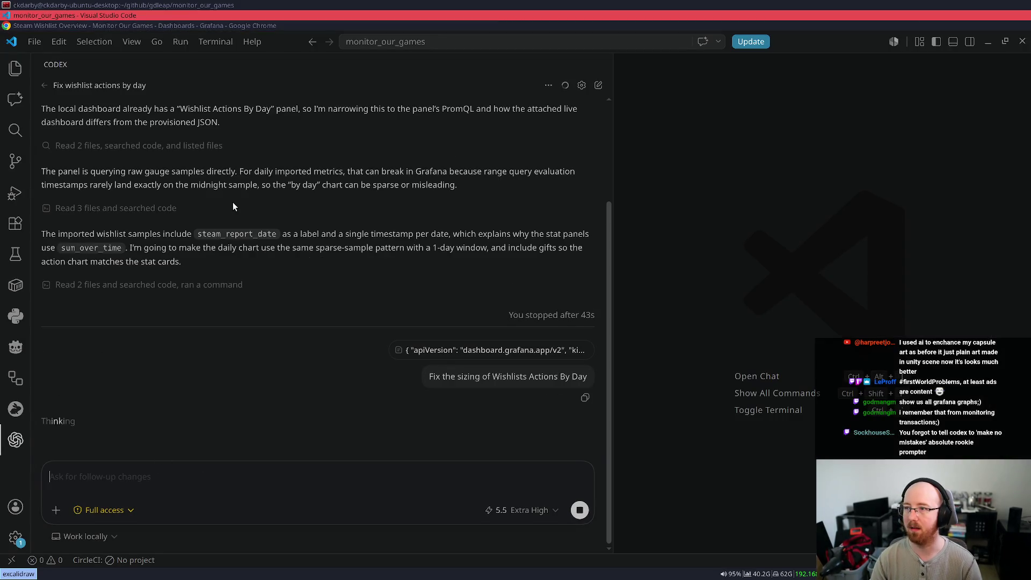
pyautogui.hotkey('alt', 'Tab')
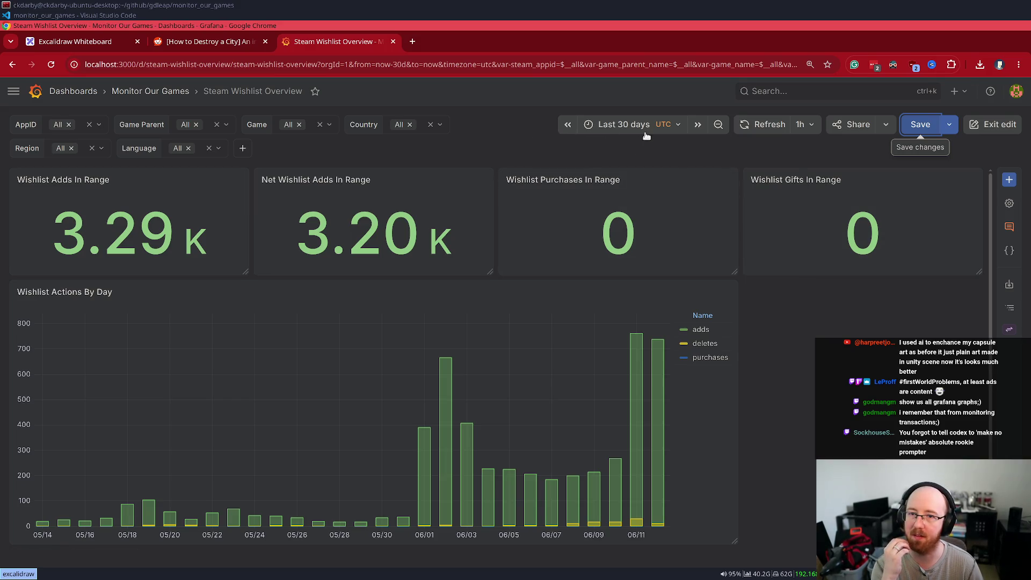
pyautogui.moveTo(631, 134)
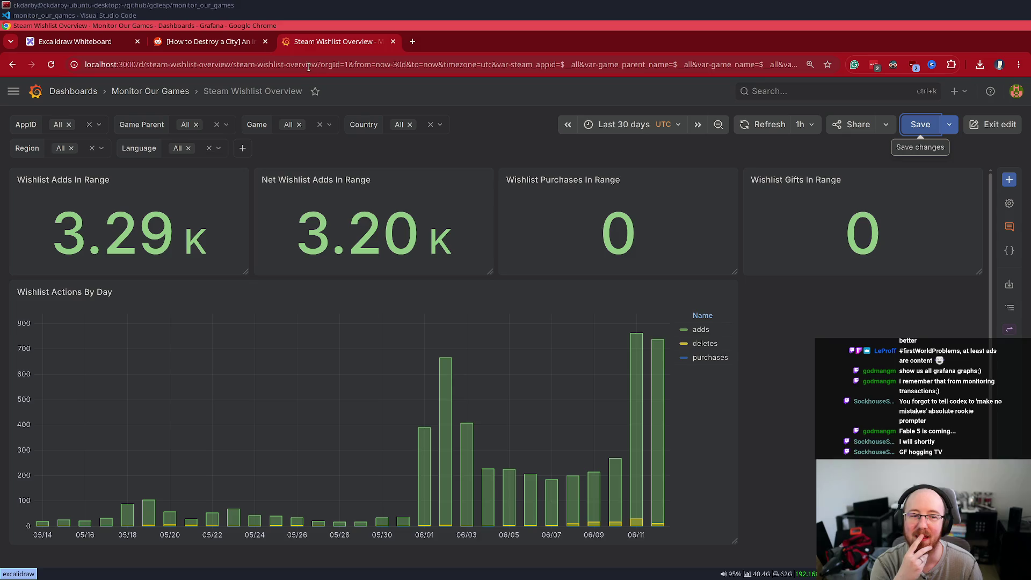
pyautogui.click(217, 45)
# Step: Replay the How to Destroy a City demo video from 0:23 and pause it
pyautogui.click(290, 452)
pyautogui.click(449, 453)
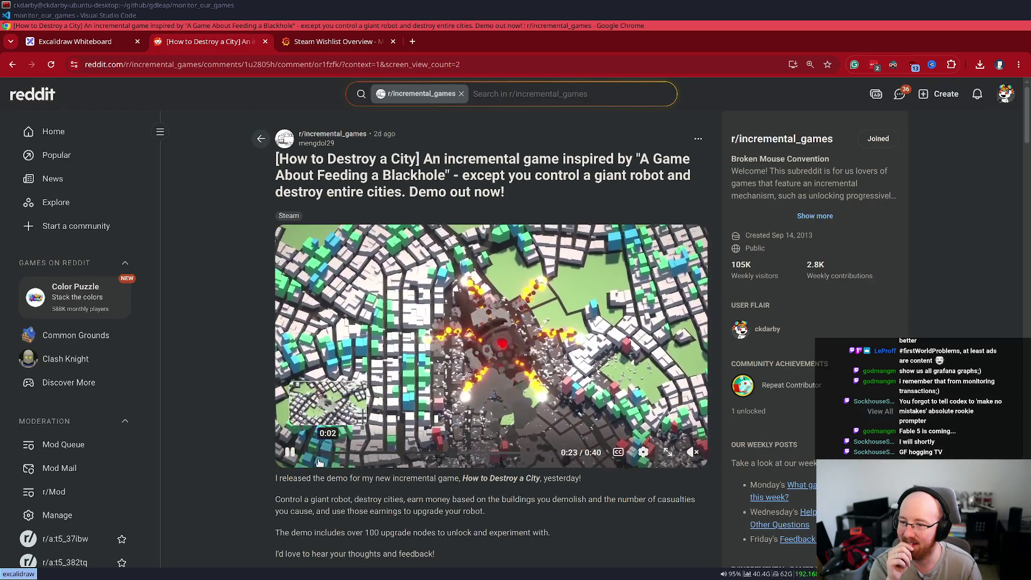
pyautogui.click(441, 422)
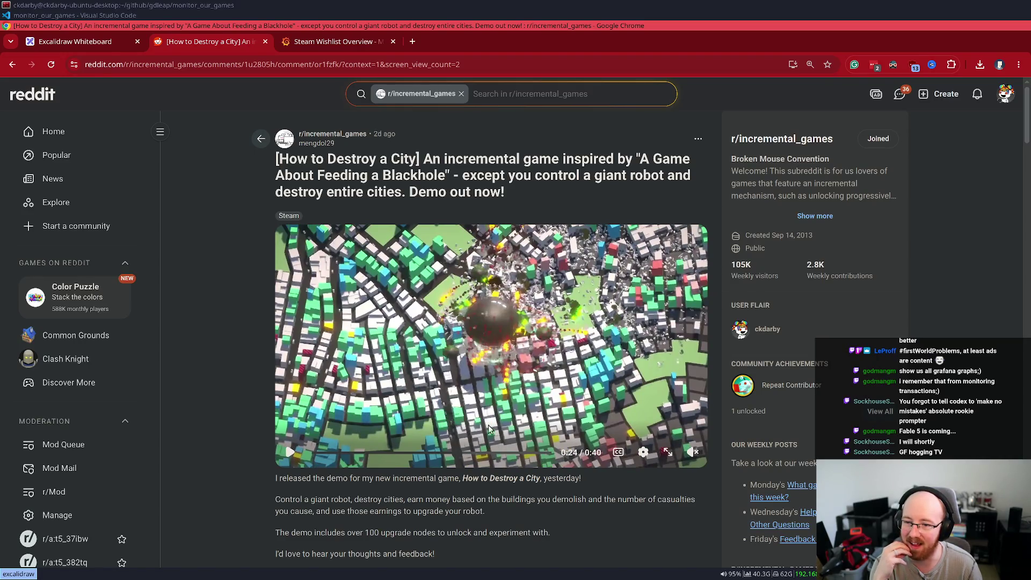
# Step: Open the Kenney assets page in a new tab and browse the second page of assets
pyautogui.hotkey('ctrl', 't')
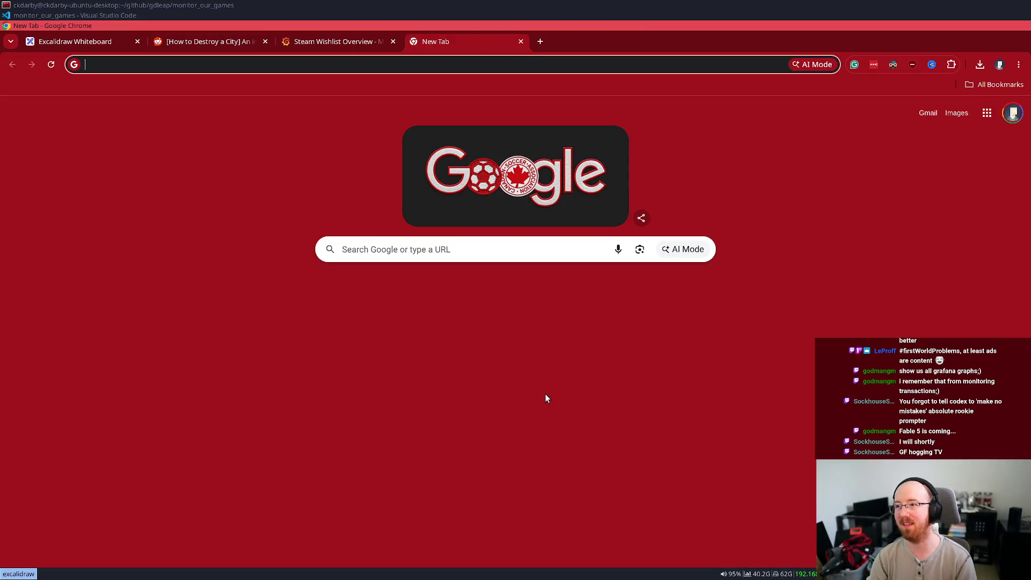
pyautogui.write('kenn')
pyautogui.press('Return')
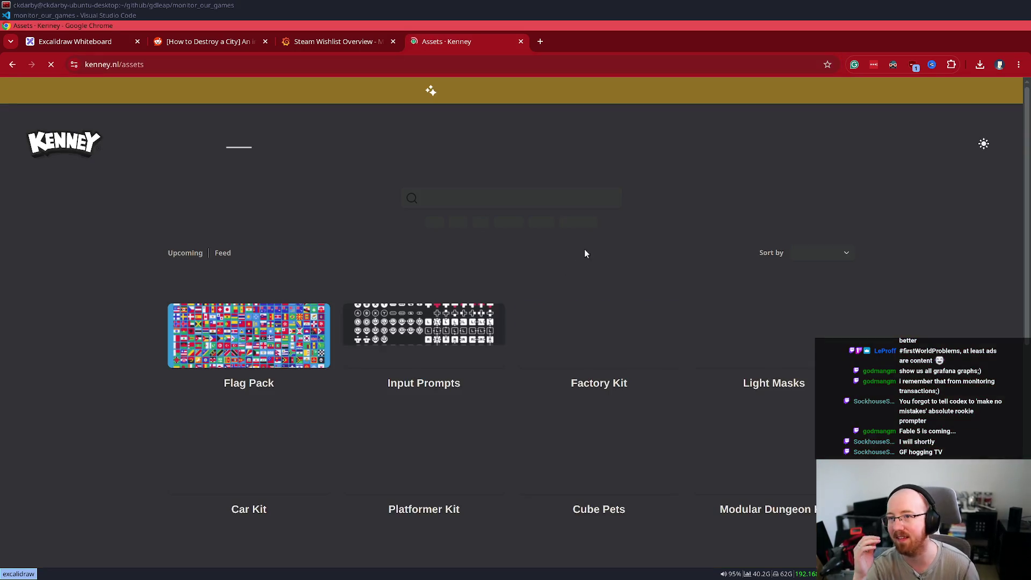
pyautogui.scroll(-6, 591, 355)
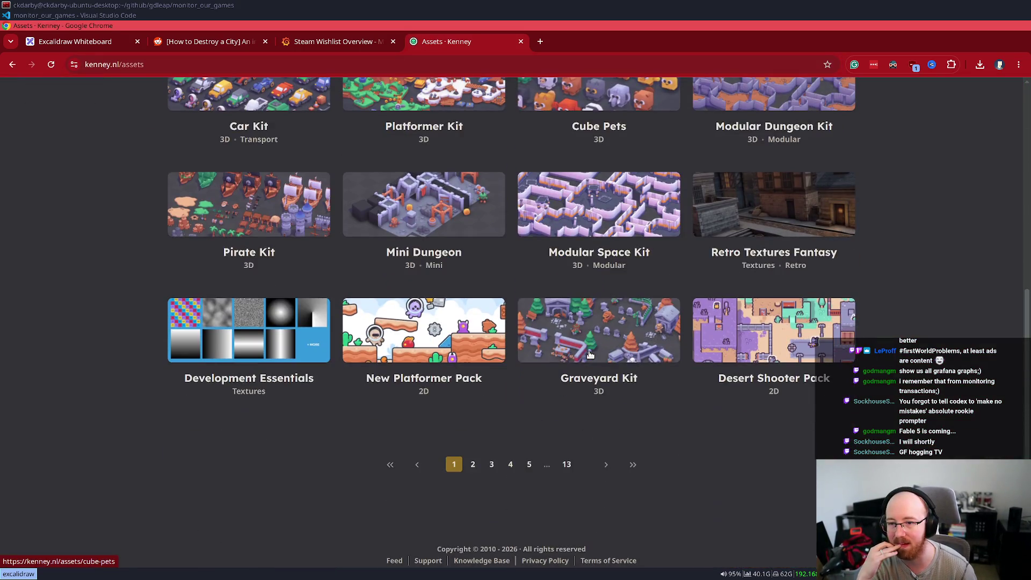
pyautogui.click(473, 465)
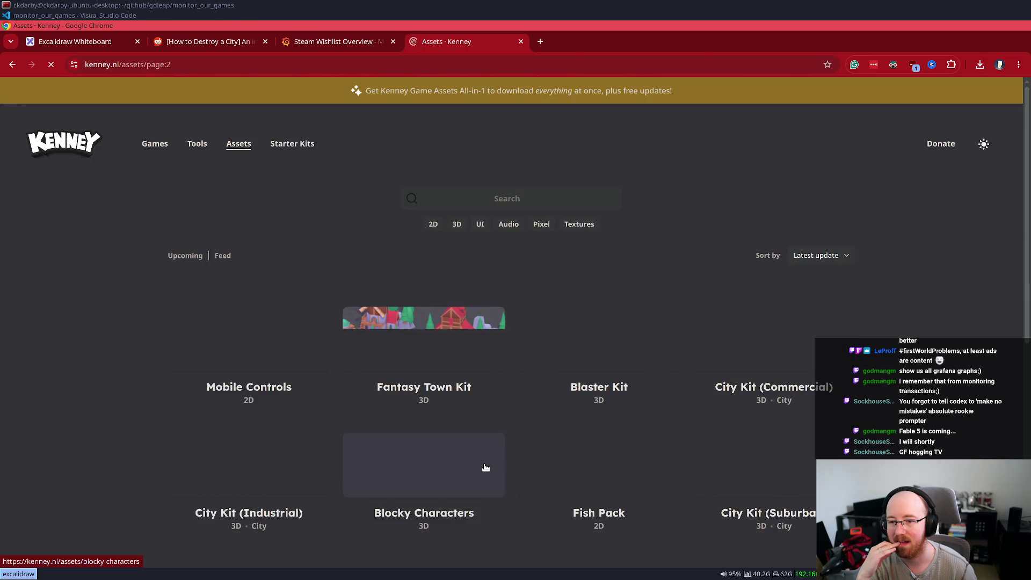
pyautogui.scroll(-1, 493, 457)
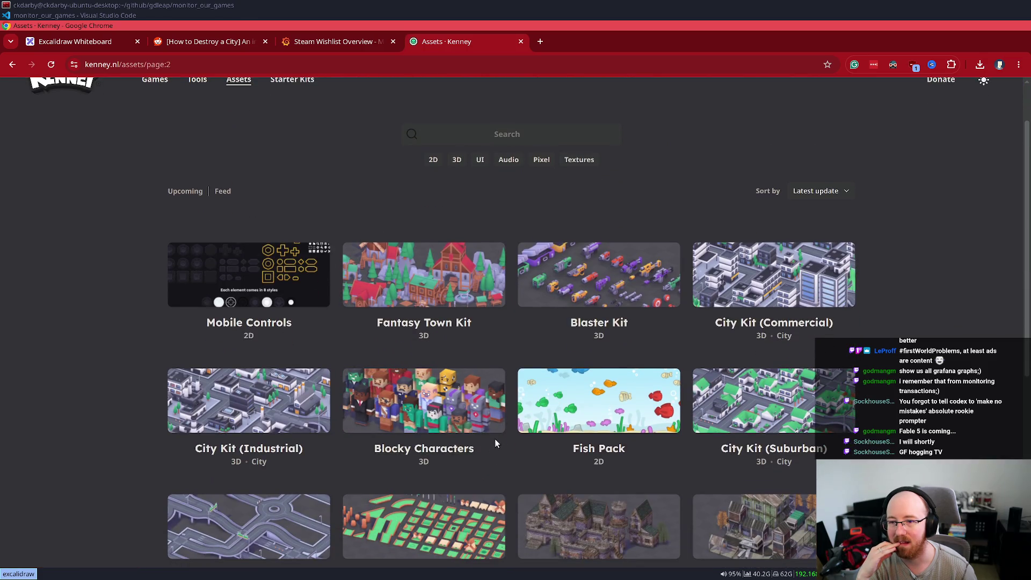
pyautogui.scroll(-1, 494, 439)
pyautogui.scroll(3, 496, 441)
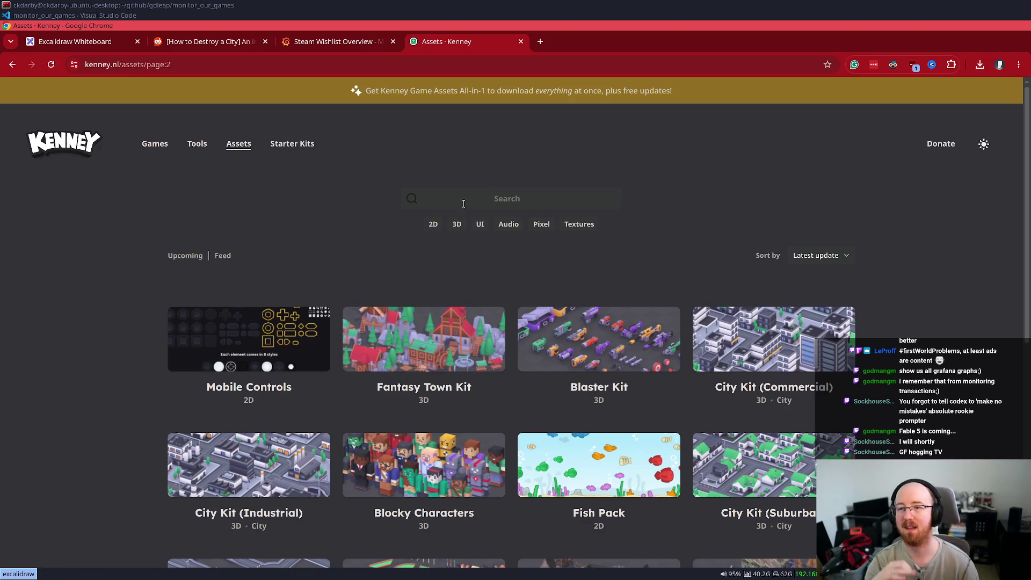
# Step: Search Kenney assets for 'building', view results page 2, then go back to the blank tab
pyautogui.click(473, 205)
pyautogui.write('building')
pyautogui.press('Return')
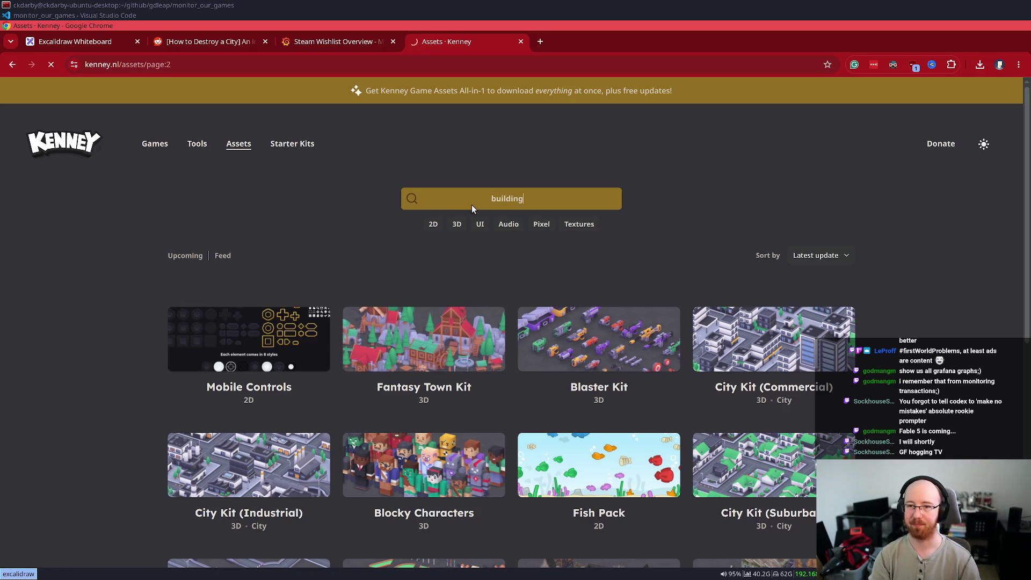
pyautogui.scroll(-5, 894, 263)
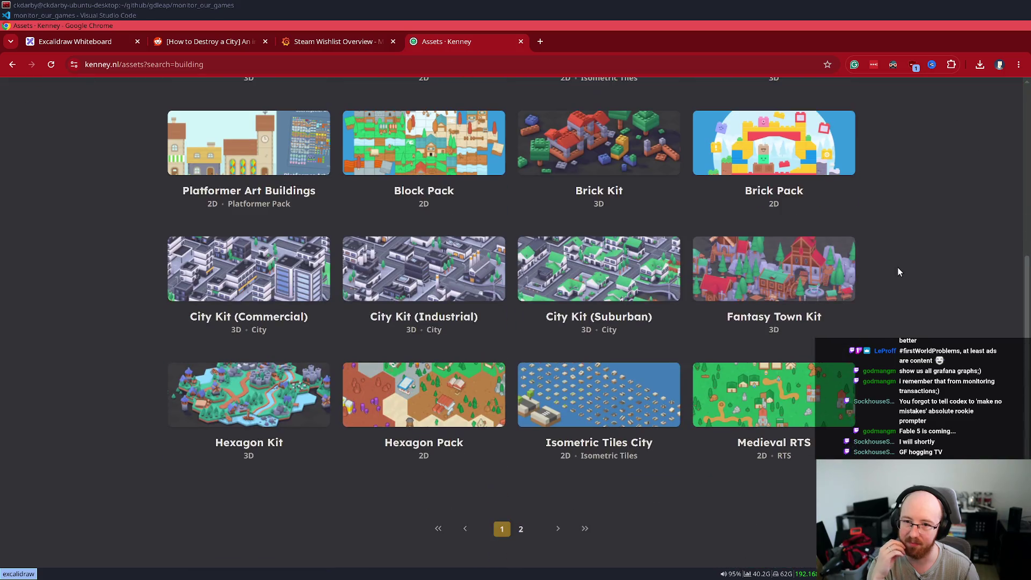
pyautogui.scroll(-3, 897, 266)
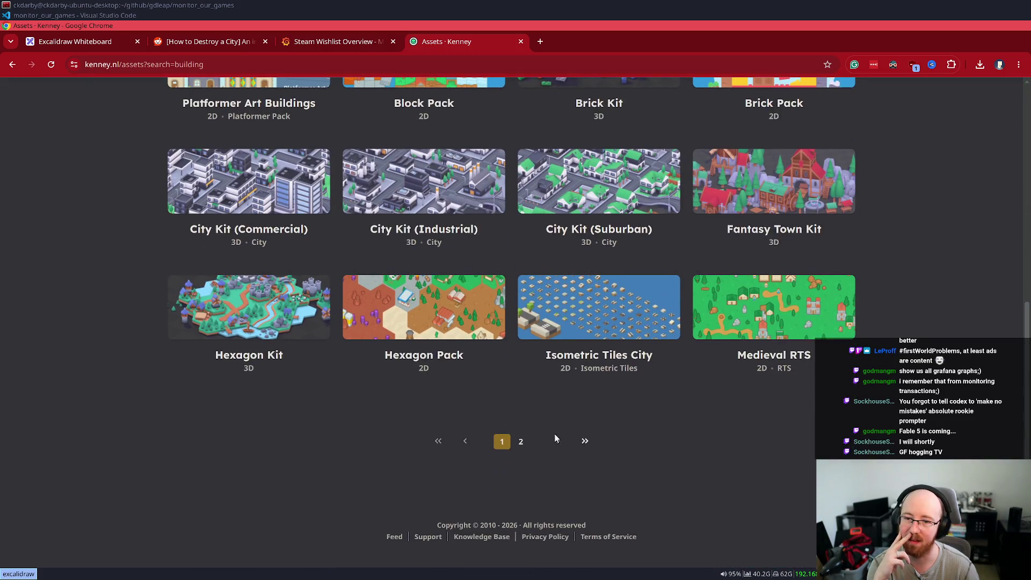
pyautogui.click(521, 448)
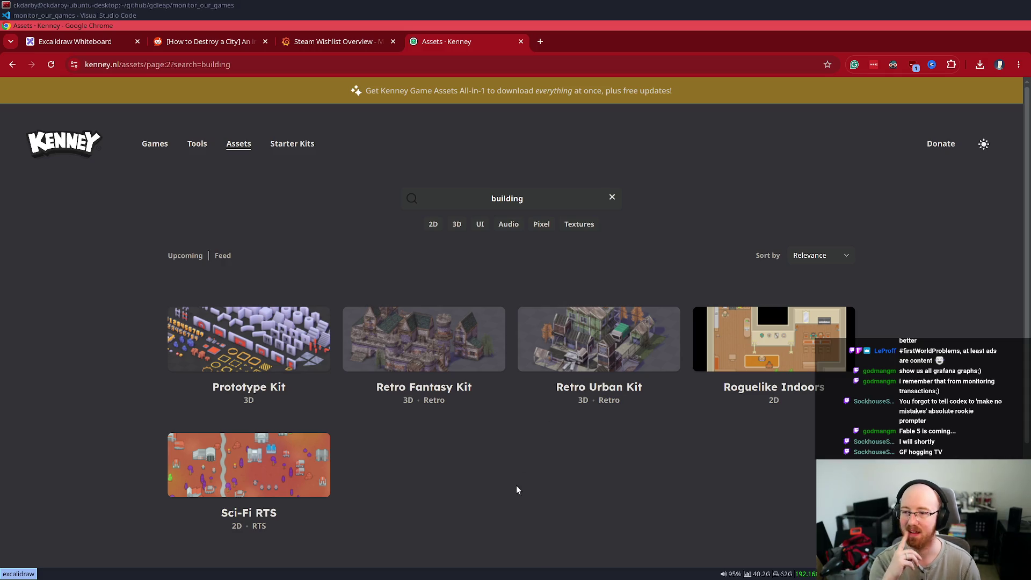
pyautogui.hotkey('alt', 'Left')
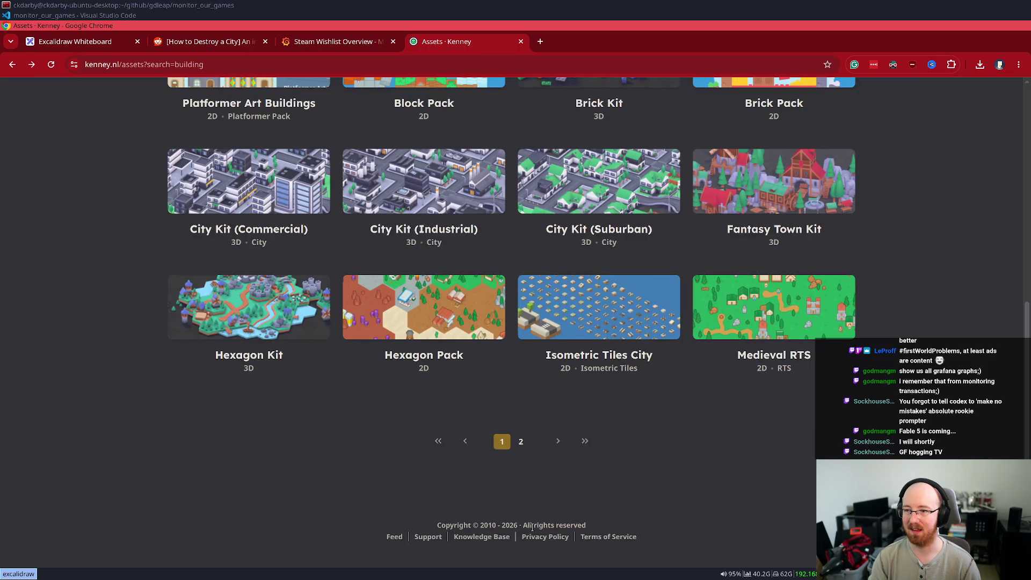
pyautogui.hotkey('alt', 'Left')
pyautogui.hotkey('alt', 'Left')
pyautogui.hotkey('alt', 'Left')
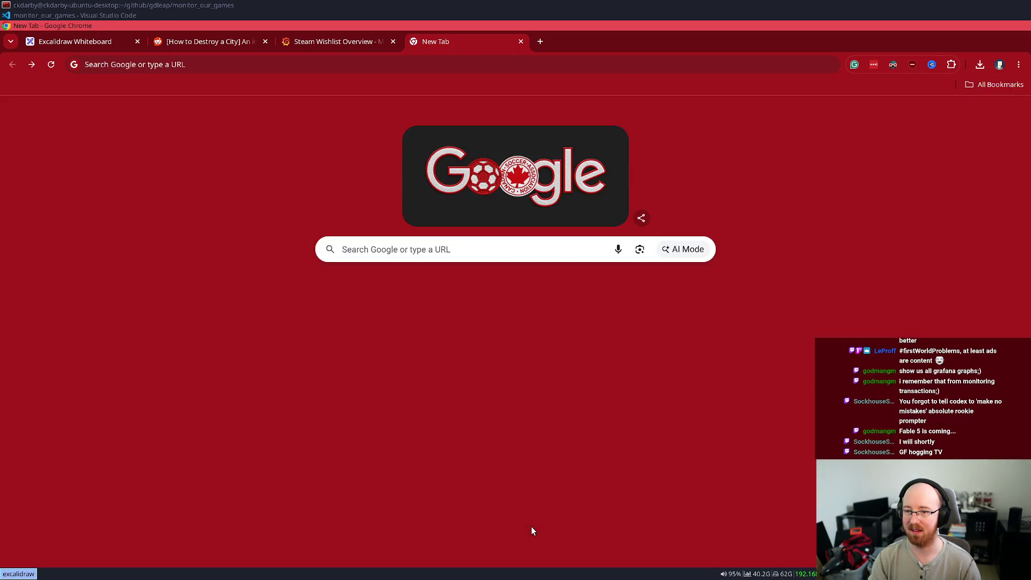
# Step: Return to the Reddit post and watch the How to Destroy a City demo video full screen
pyautogui.hotkey('ctrl', 'pageup')
pyautogui.hotkey('ctrl', 'pageup')
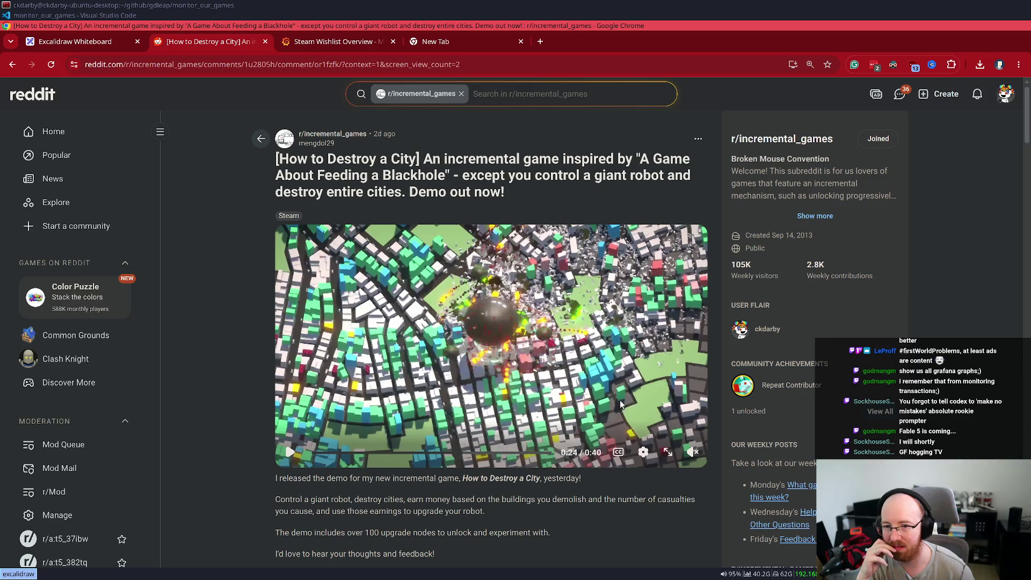
pyautogui.click(671, 454)
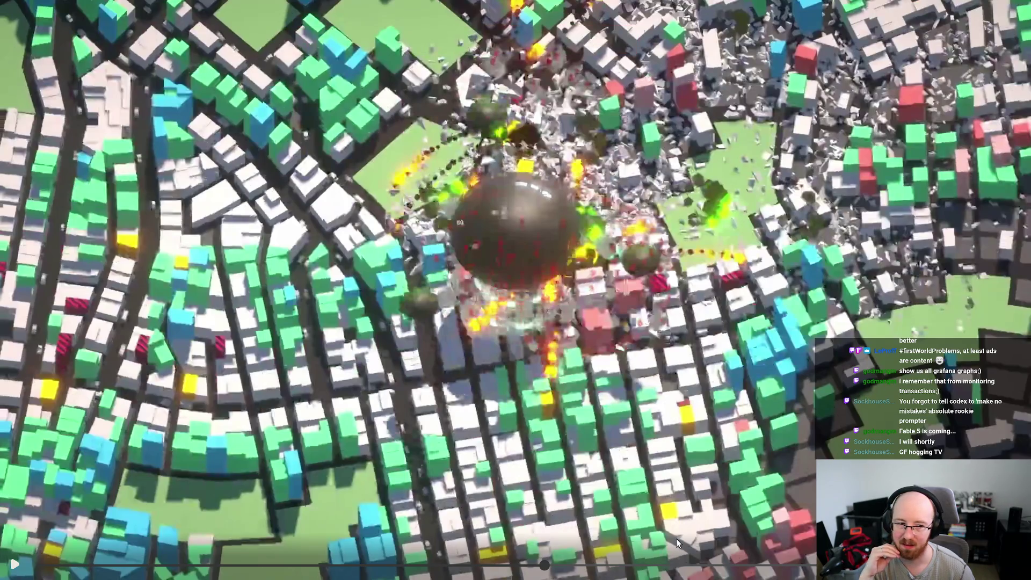
pyautogui.click(469, 353)
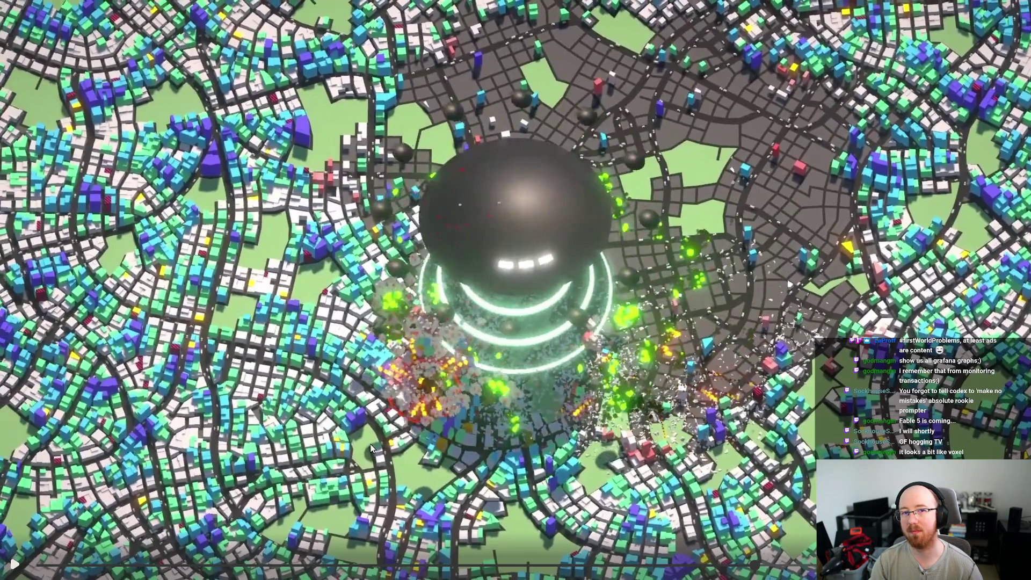
pyautogui.press('Escape')
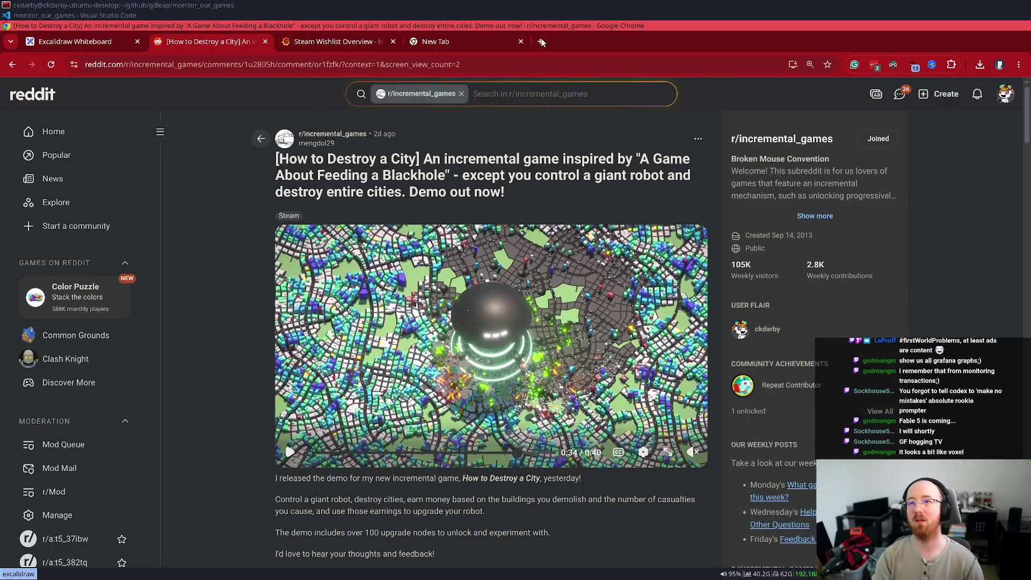
pyautogui.hotkey('ctrl', 't')
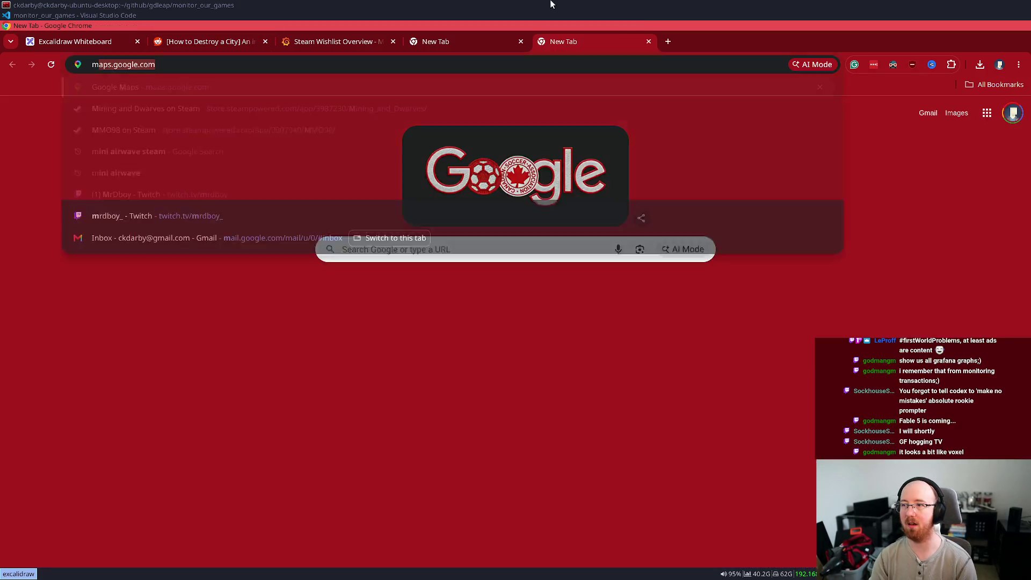
# Step: Search Google for 'mini' to open the Mini Airways Steam page, then return to the Reddit post
pyautogui.write('mini')
pyautogui.press('Return')
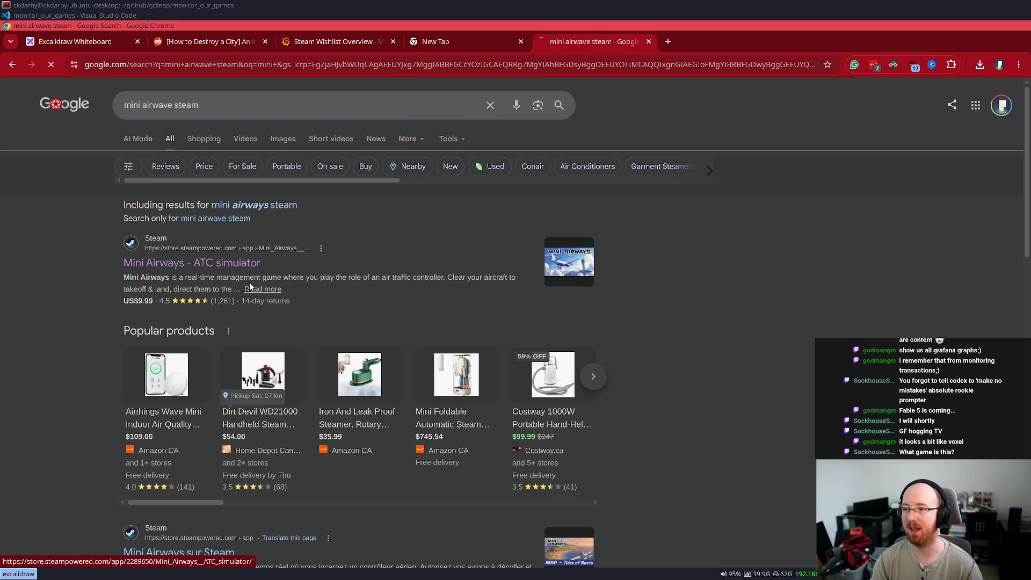
pyautogui.click(250, 284)
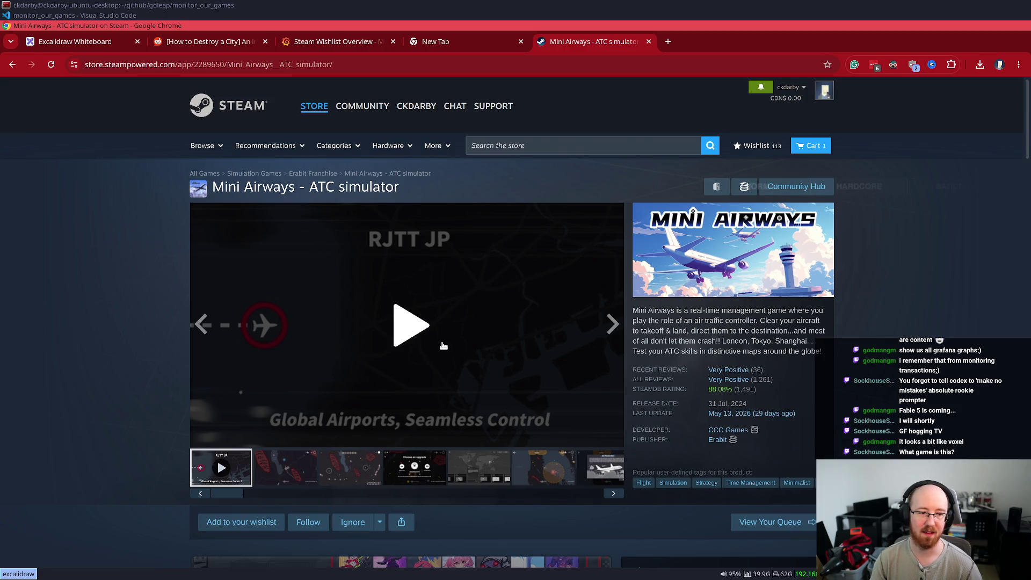
pyautogui.hotkey('alt', 'Tab')
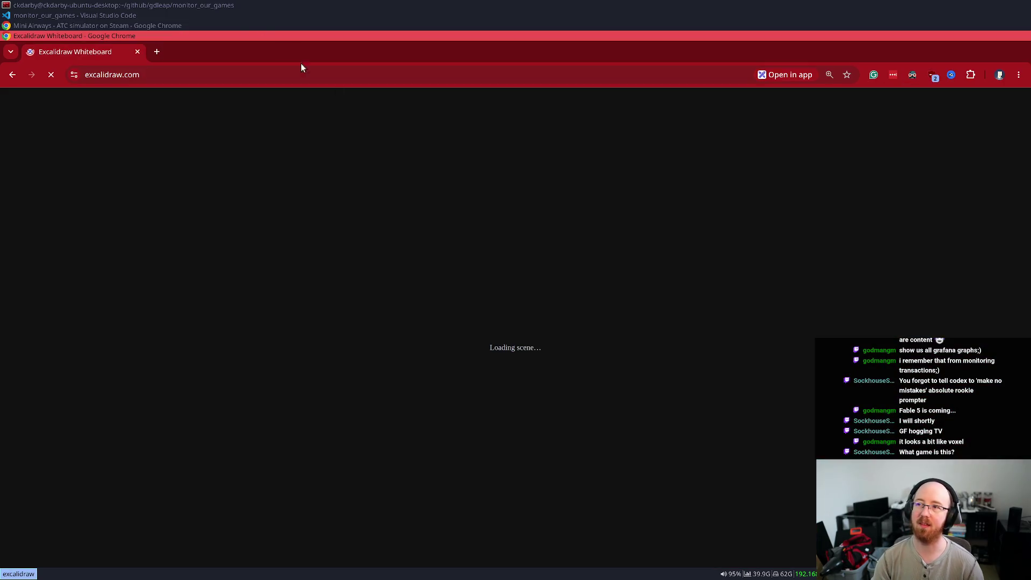
pyautogui.hotkey('alt', 'Tab')
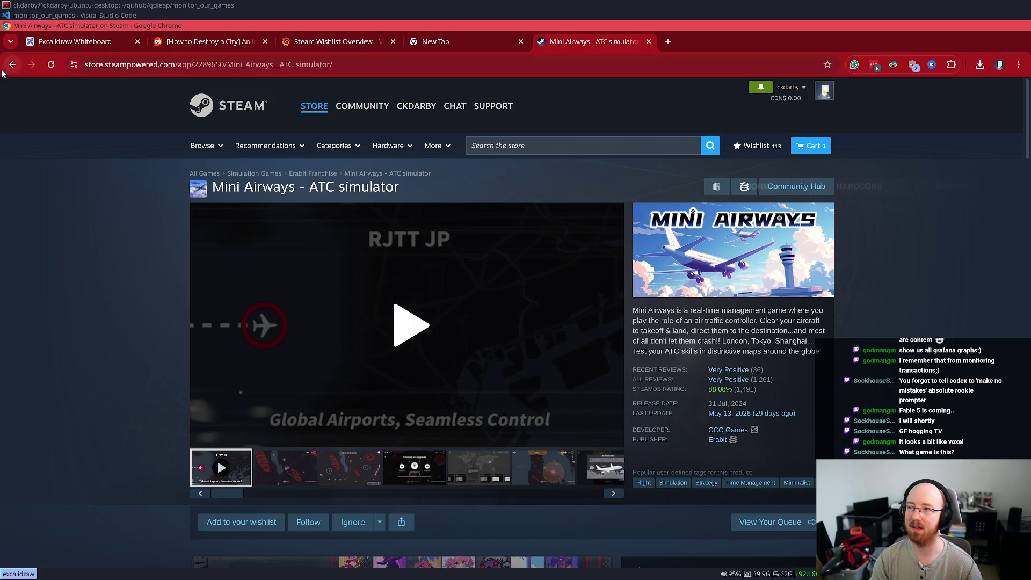
pyautogui.rightClick(12, 64)
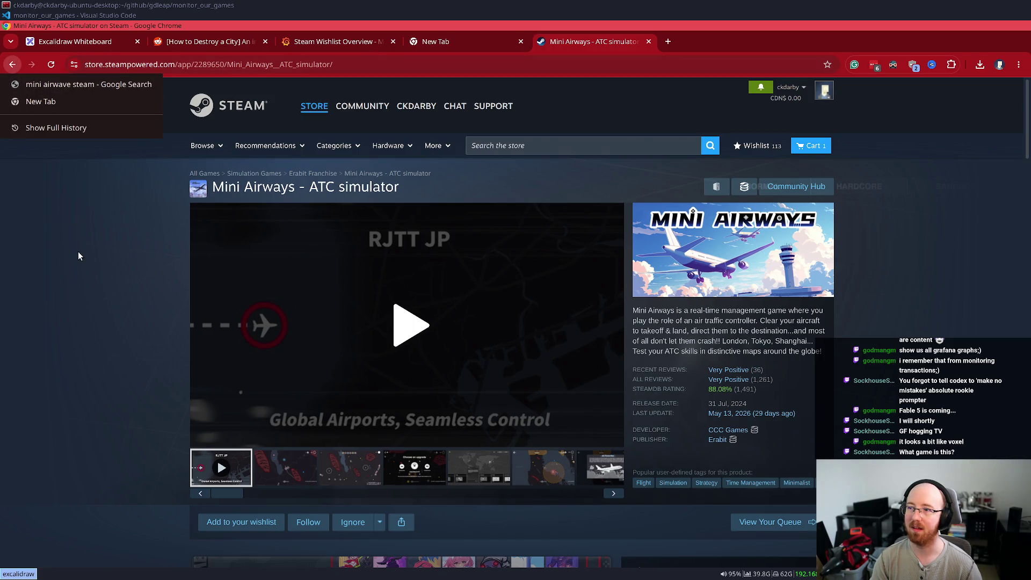
pyautogui.click(201, 42)
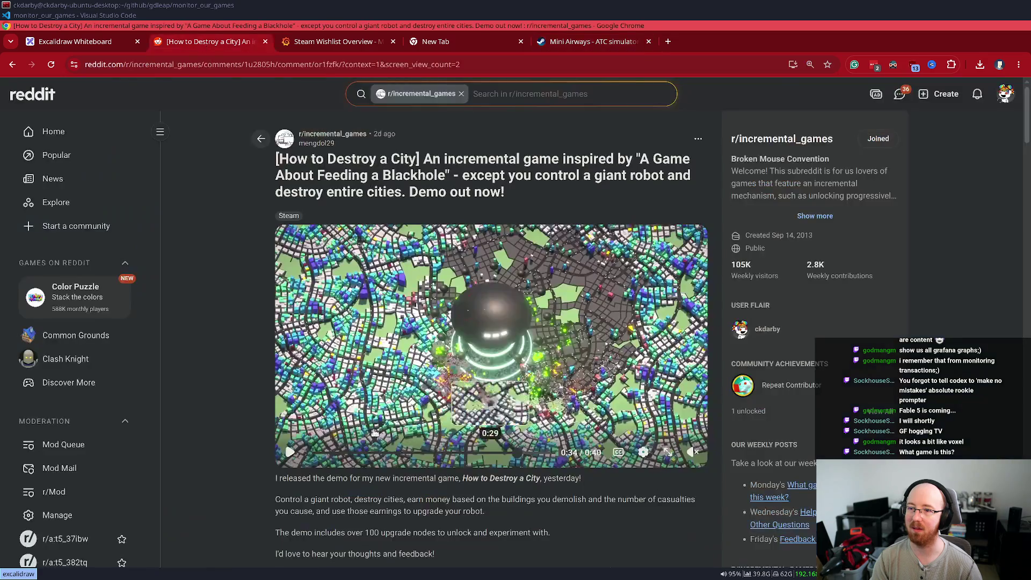
# Step: Highlight parts of the post title and open the How To Destroy A City Steam link in a background tab
pyautogui.moveTo(299, 158); pyautogui.dragTo(628, 161)
pyautogui.click(418, 161)
pyautogui.moveTo(293, 176); pyautogui.dragTo(457, 180)
pyautogui.click(457, 180)
pyautogui.moveTo(566, 199); pyautogui.dragTo(320, 177)
pyautogui.click(358, 185)
pyautogui.scroll(-3, 264, 273)
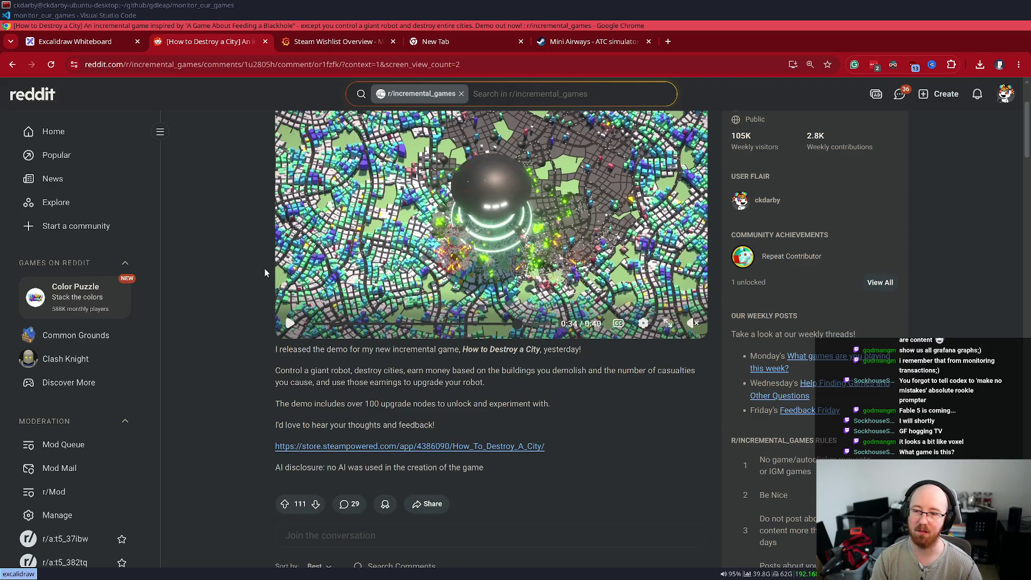
pyautogui.middleClick(426, 448)
# Step: Highlight the FYI and 'creators of A Game' lines in the comment, then switch to the store tab
pyautogui.scroll(-6, 196, 411)
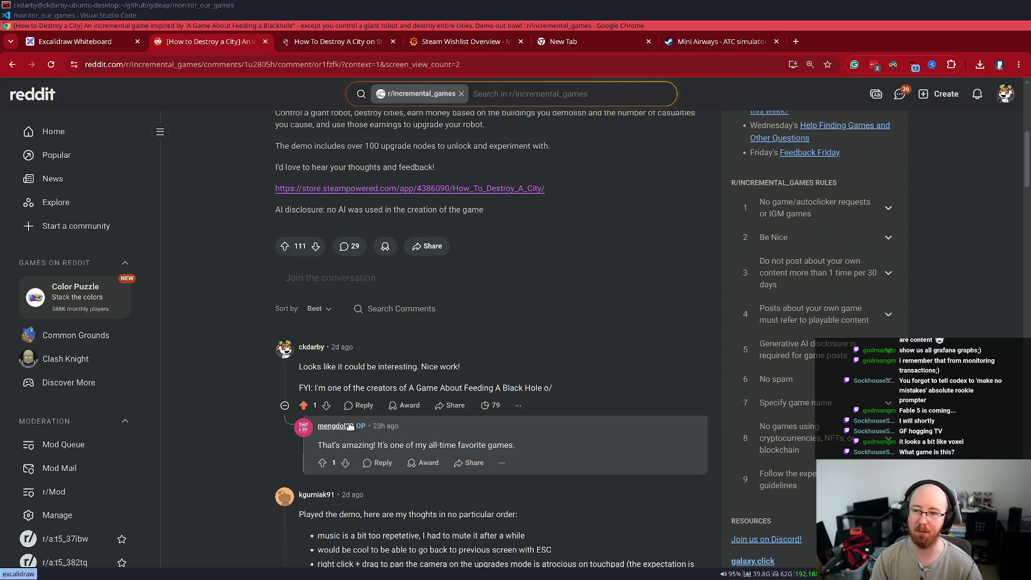
pyautogui.moveTo(298, 388); pyautogui.dragTo(458, 385)
pyautogui.click(391, 381)
pyautogui.moveTo(353, 385); pyautogui.dragTo(442, 388)
pyautogui.click(452, 376)
pyautogui.click(323, 41)
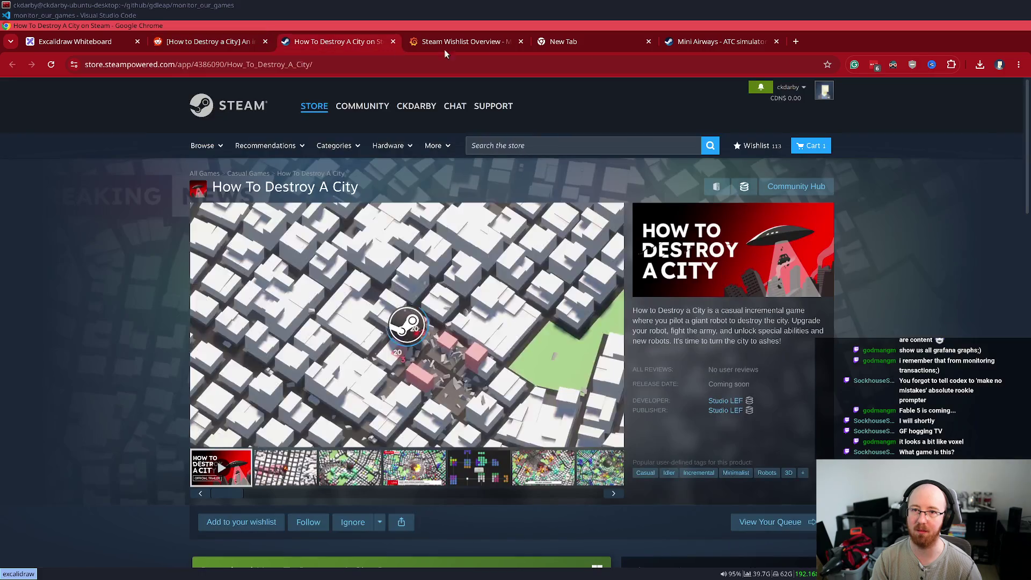
# Step: Check How To Destroy A City's SteamDB follower chart and come back to its store page
pyautogui.click(706, 43)
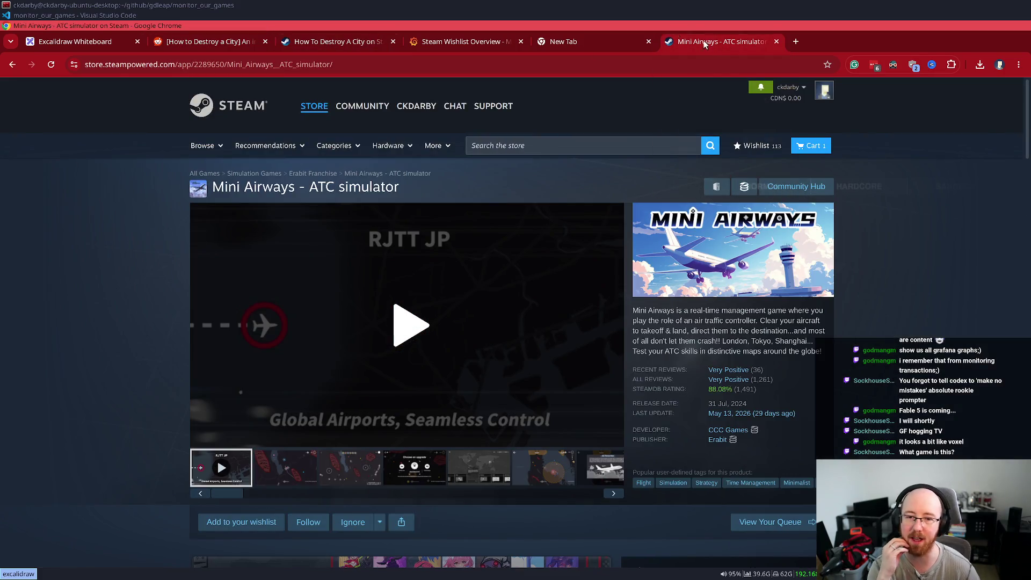
pyautogui.click(354, 49)
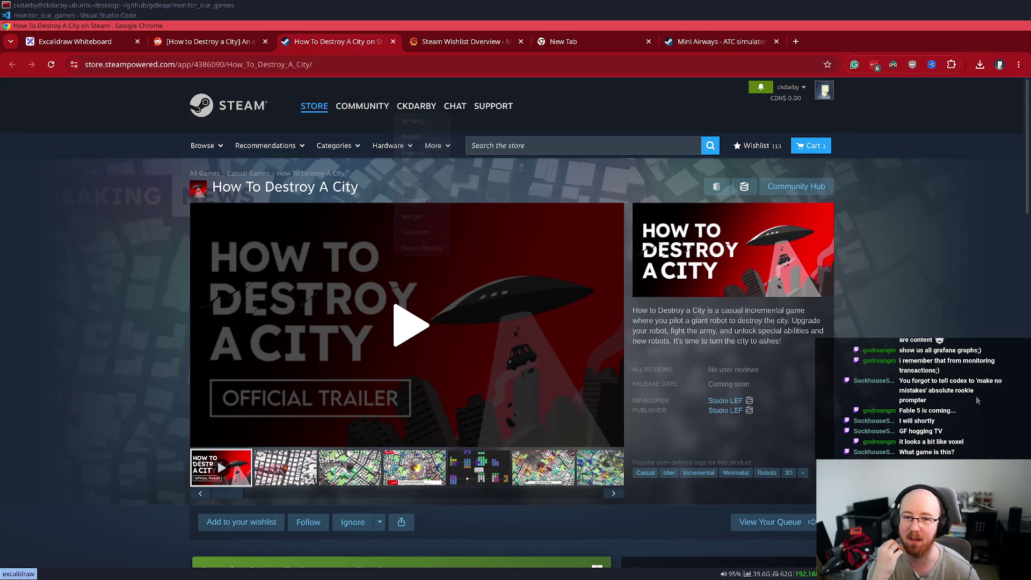
pyautogui.scroll(-3, 977, 389)
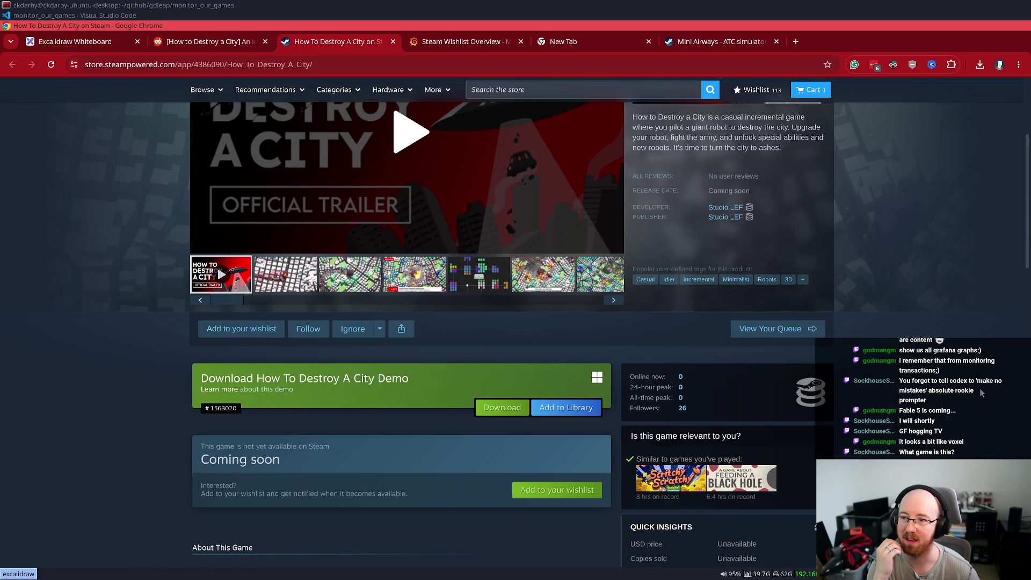
pyautogui.scroll(1, 980, 393)
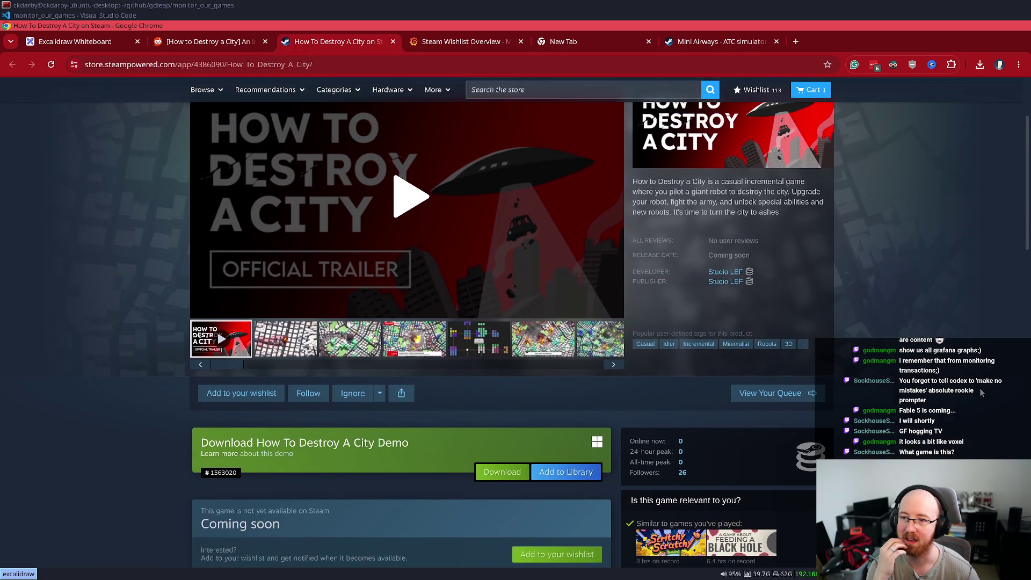
pyautogui.click(811, 454)
pyautogui.scroll(-1, 774, 372)
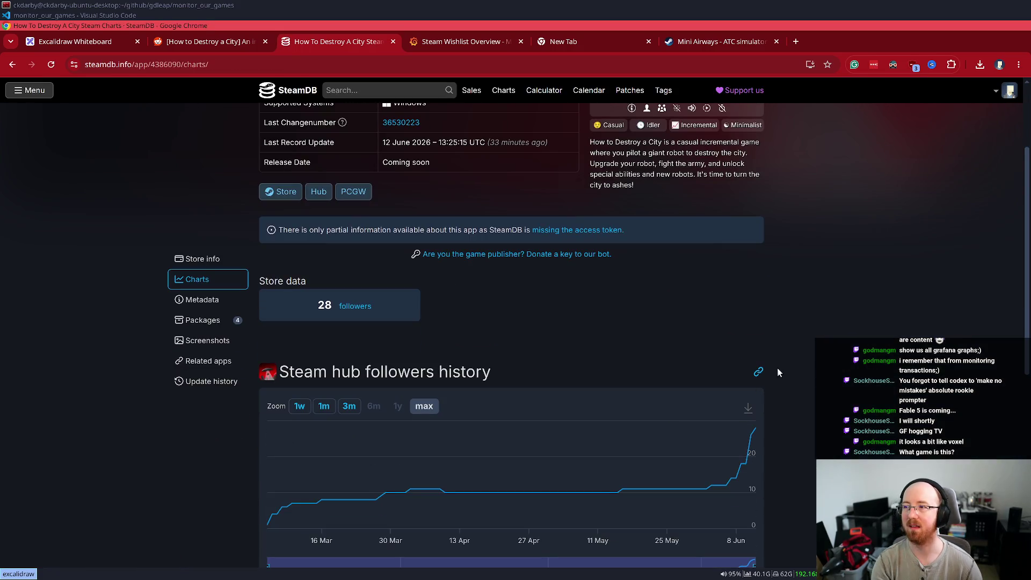
pyautogui.hotkey('alt', 'Left')
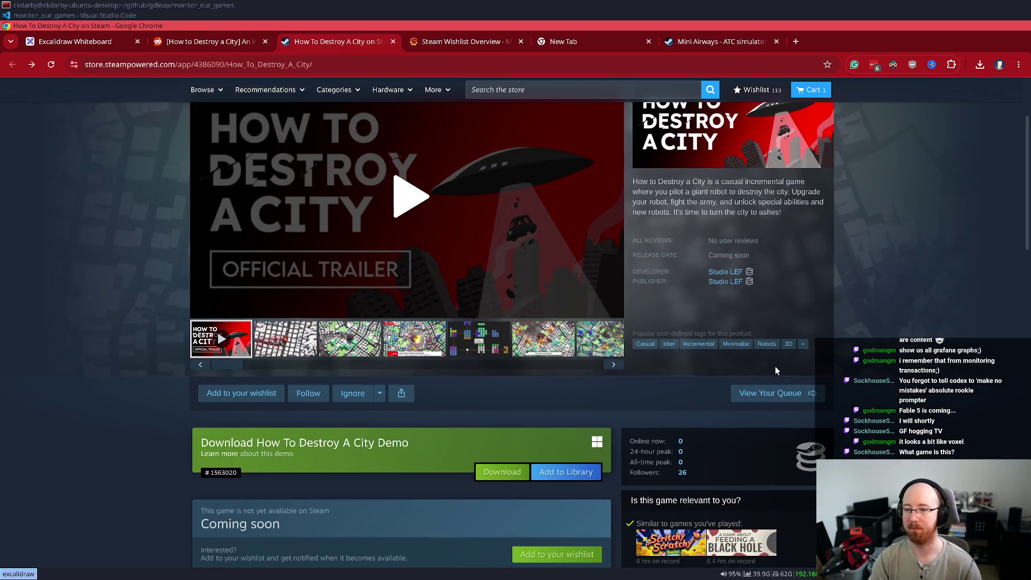
# Step: View the game's second and third screenshots, then switch to the Mini Airways page
pyautogui.scroll(-1, 775, 371)
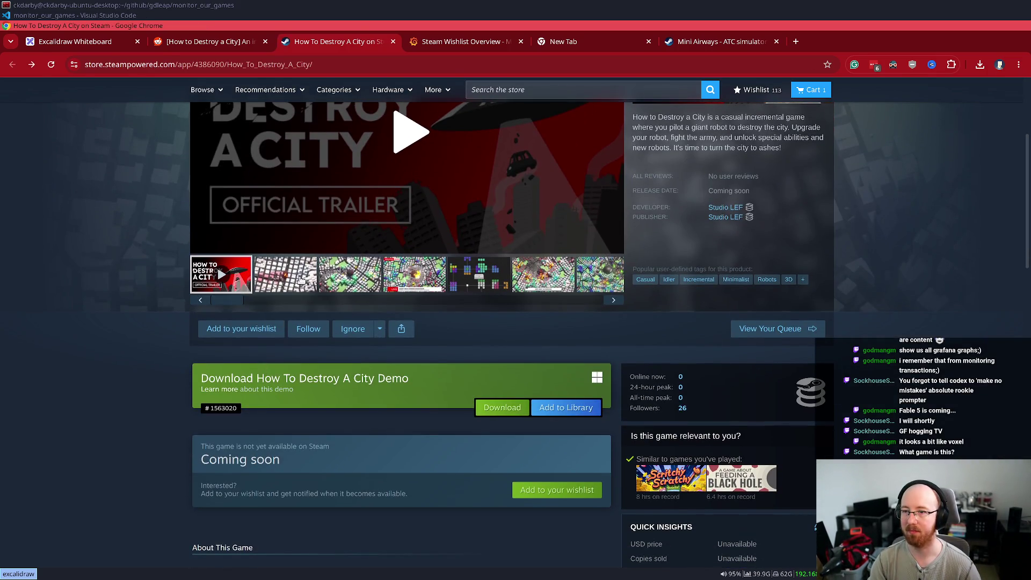
pyautogui.click(301, 279)
pyautogui.scroll(3, 370, 459)
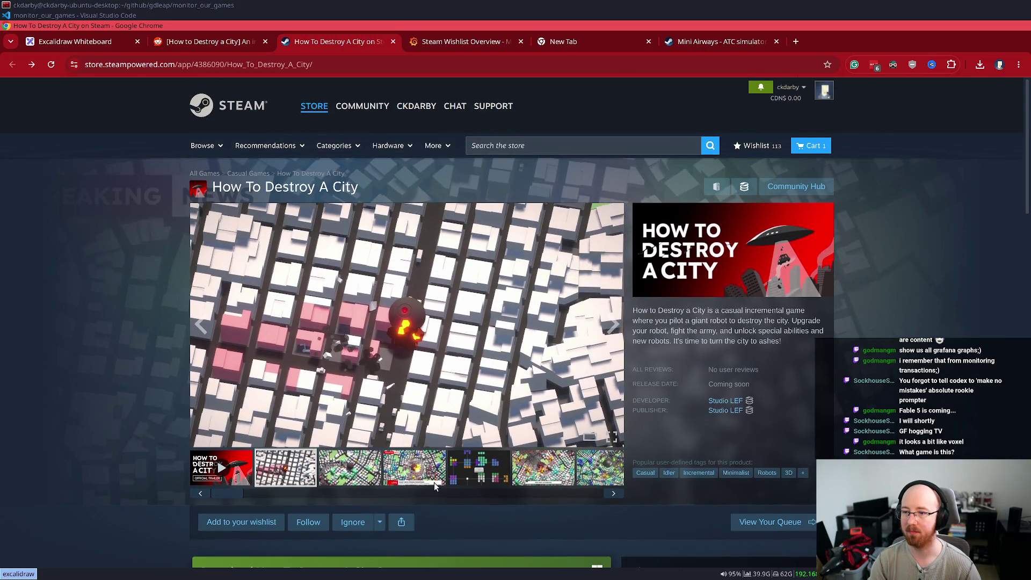
pyautogui.click(352, 476)
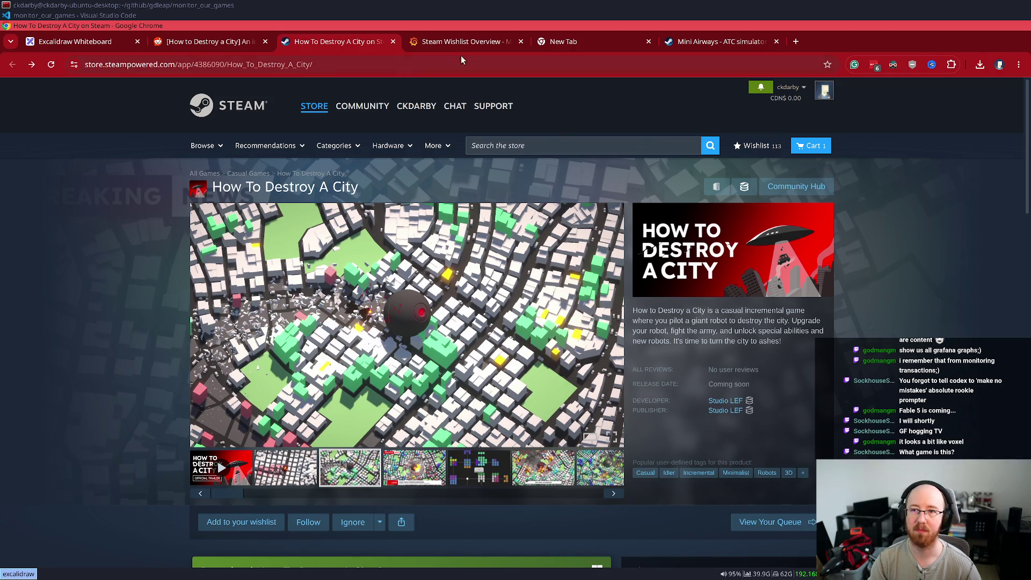
pyautogui.click(671, 47)
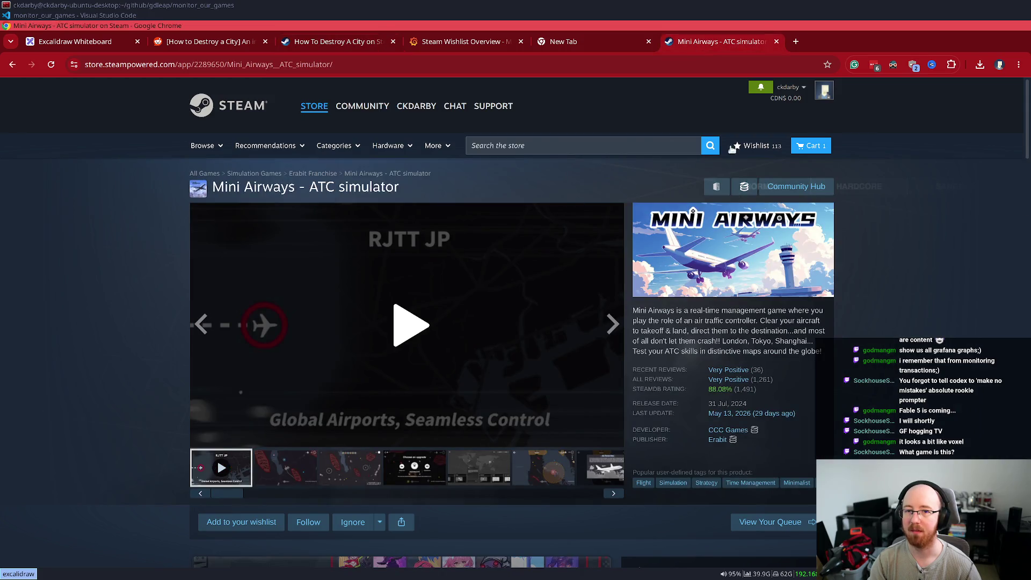
# Step: Watch the Mini Airways trailer at lower volume, pause at 0:53, then view the upgrade and map screenshots
pyautogui.click(421, 321)
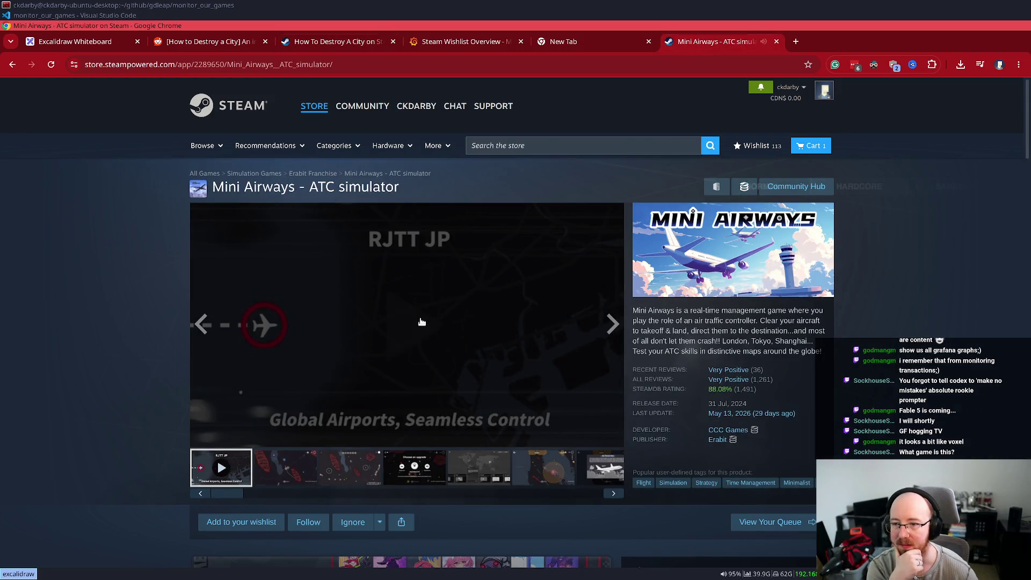
pyautogui.click(245, 437)
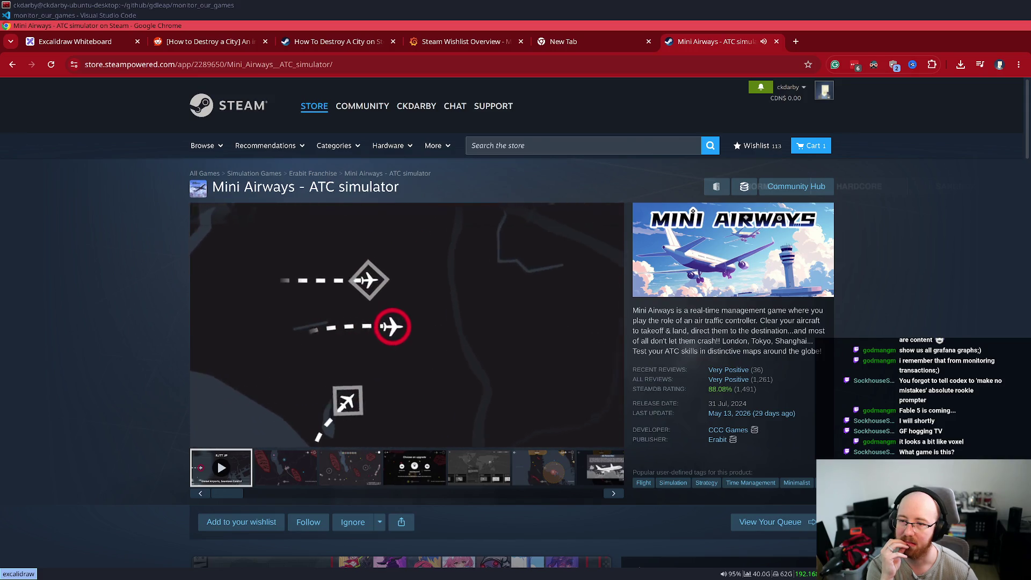
pyautogui.moveTo(388, 340)
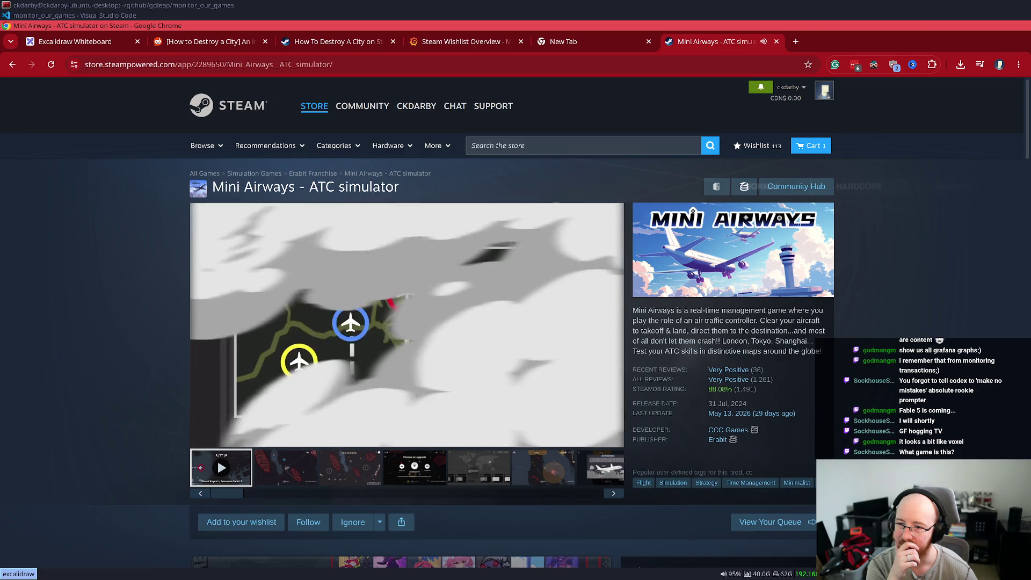
pyautogui.click(204, 438)
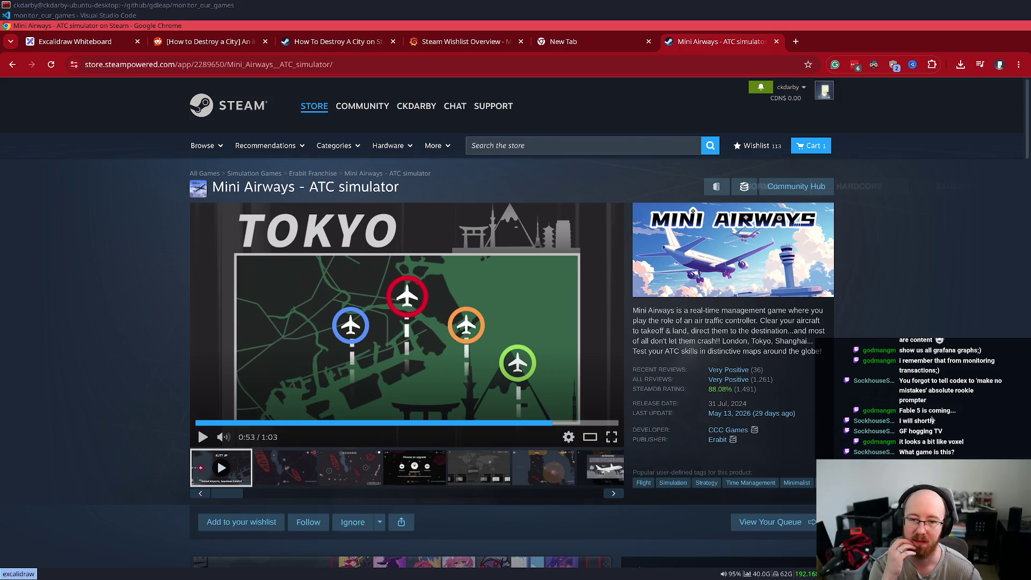
pyautogui.scroll(-3, 896, 414)
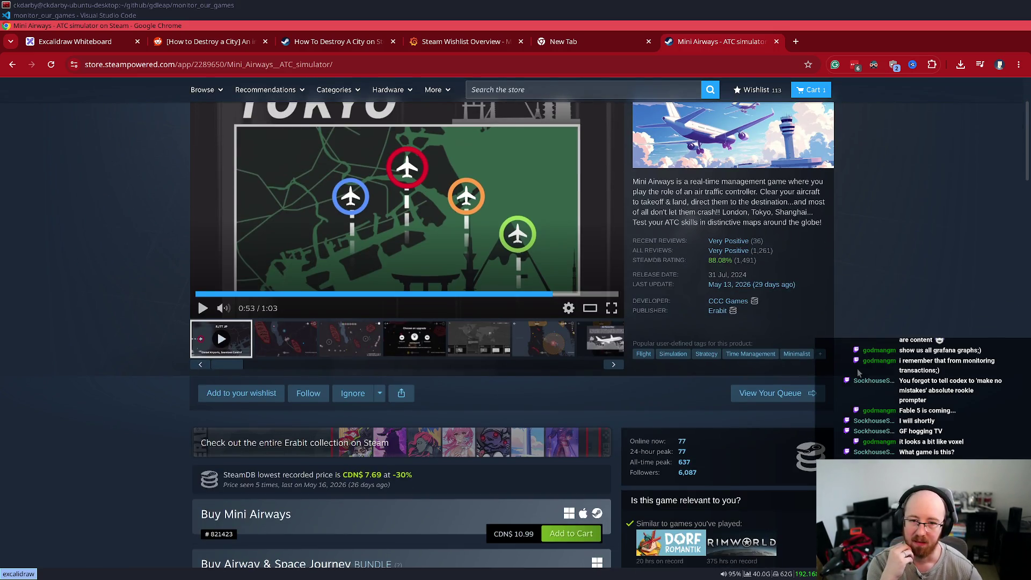
pyautogui.scroll(3, 390, 234)
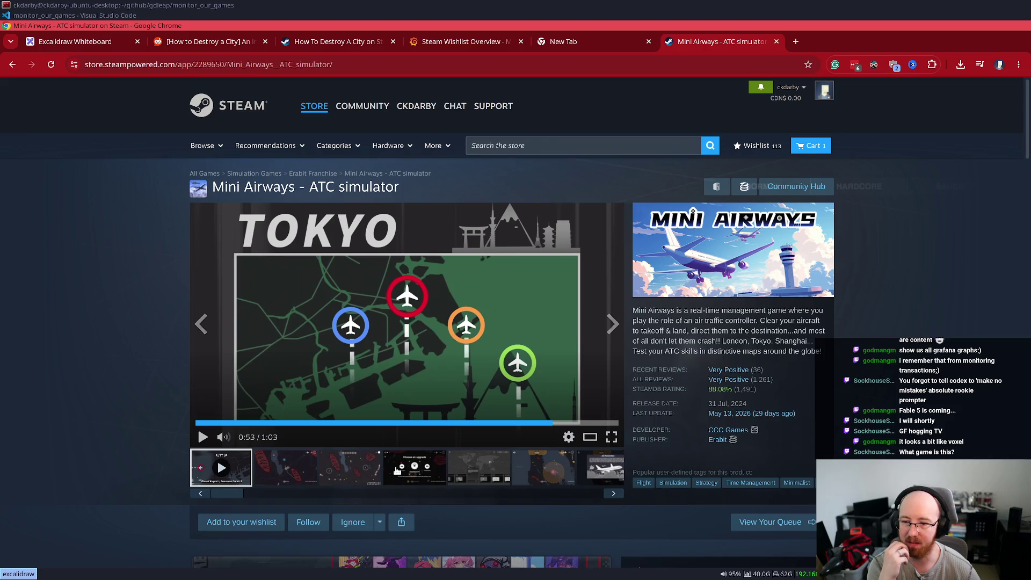
pyautogui.click(396, 471)
pyautogui.click(337, 486)
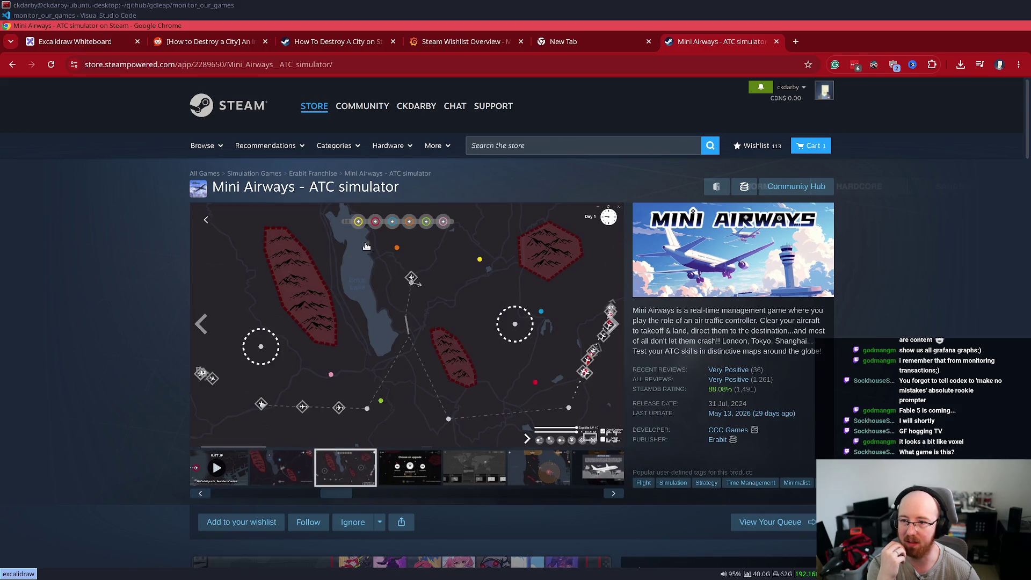
# Step: Look up Mini Motorways in the store search, pause its trailer, and return to Mini Airways
pyautogui.click(626, 153)
pyautogui.write('ni motorways')
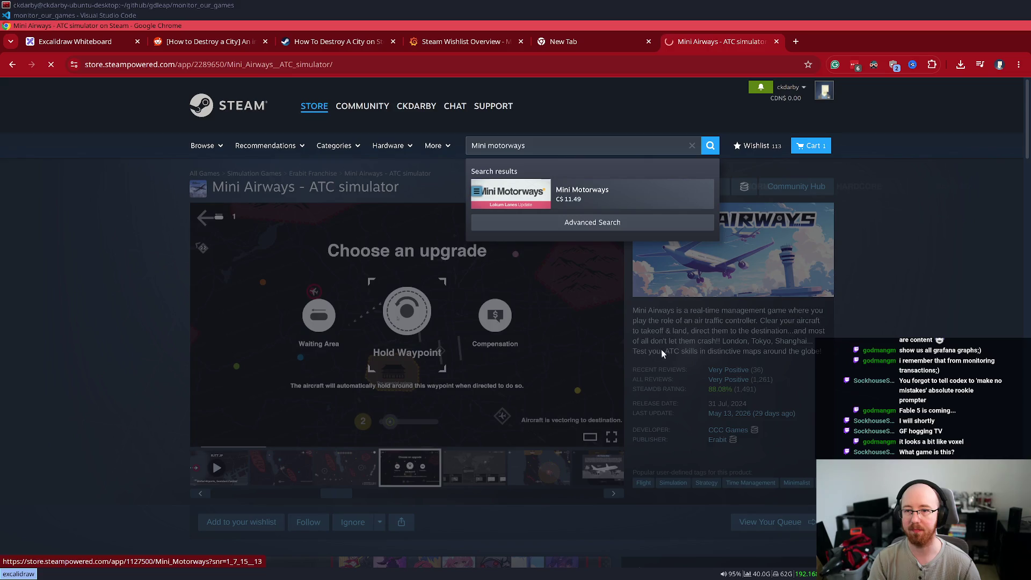
pyautogui.click(617, 195)
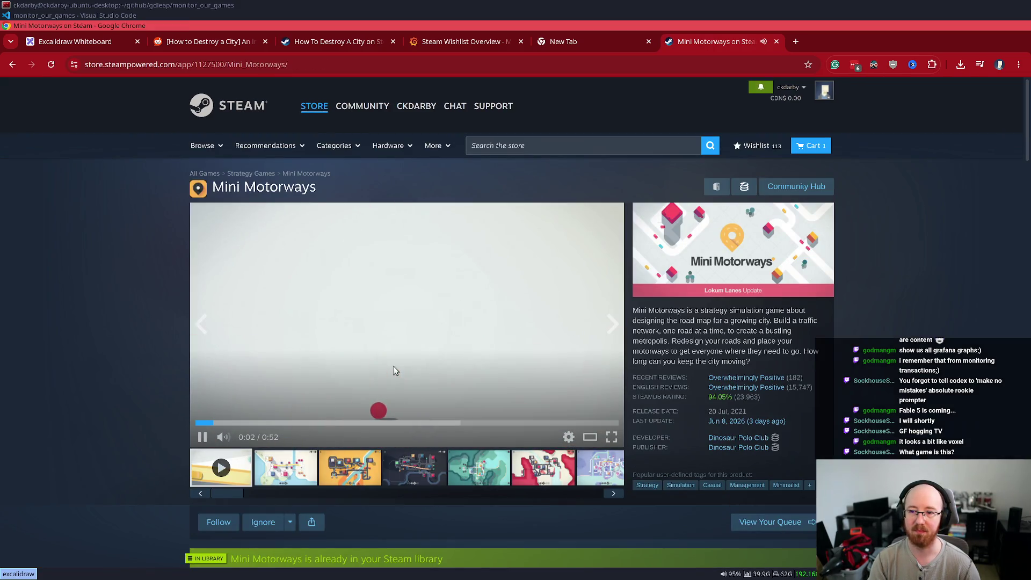
pyautogui.click(393, 370)
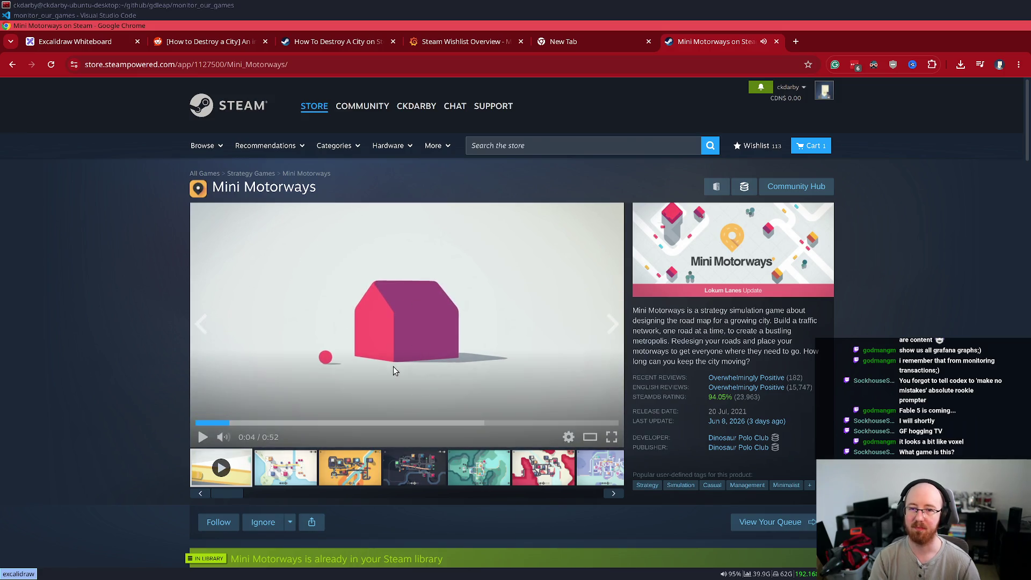
pyautogui.hotkey('alt', 'Left')
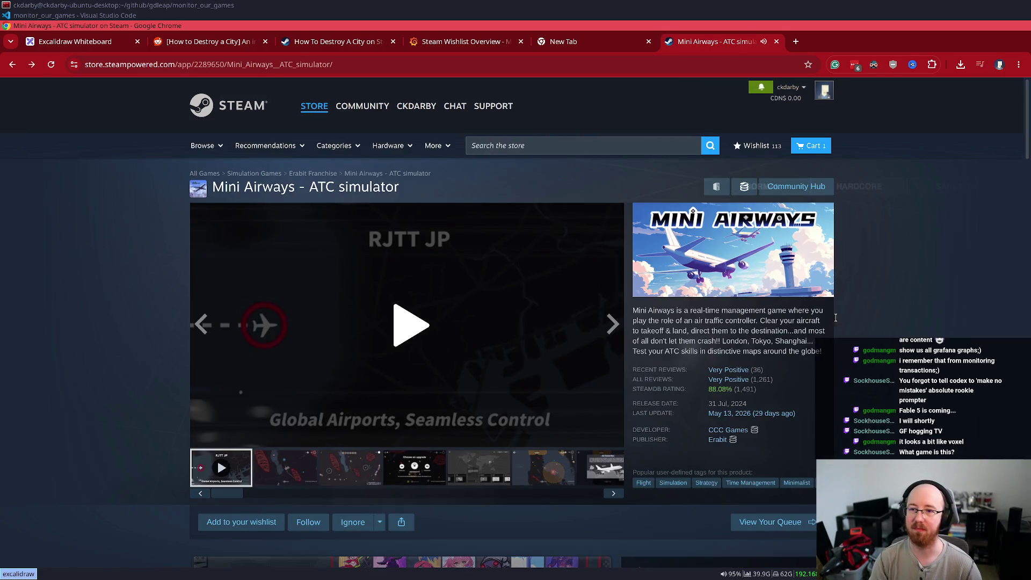
# Step: Scroll the Mini Airways page to review its bundles and features
pyautogui.scroll(-3, 902, 358)
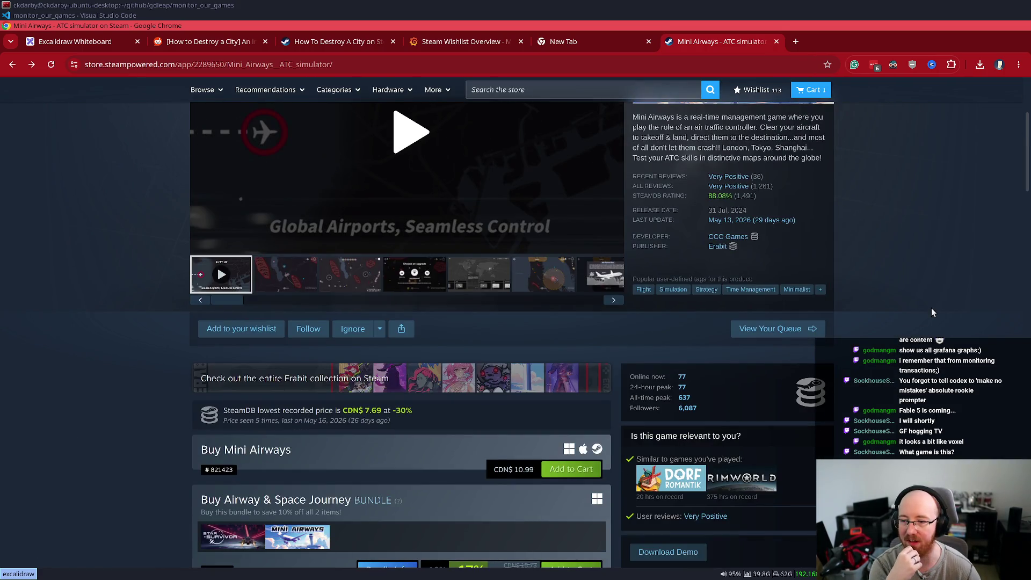
pyautogui.scroll(2, 931, 311)
pyautogui.scroll(1, 694, 326)
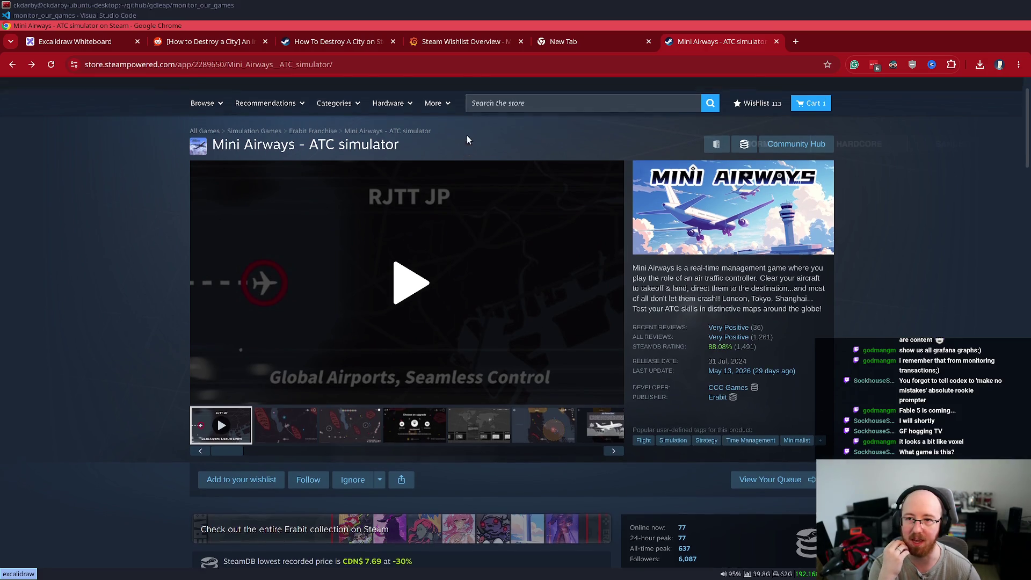
pyautogui.scroll(-10, 744, 428)
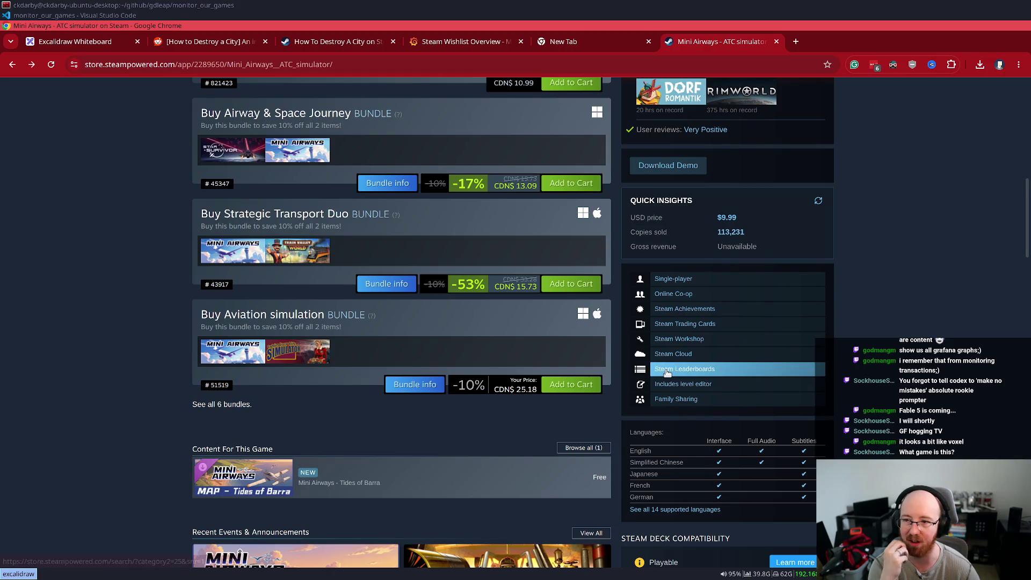
pyautogui.scroll(5, 676, 353)
pyautogui.scroll(4, 676, 353)
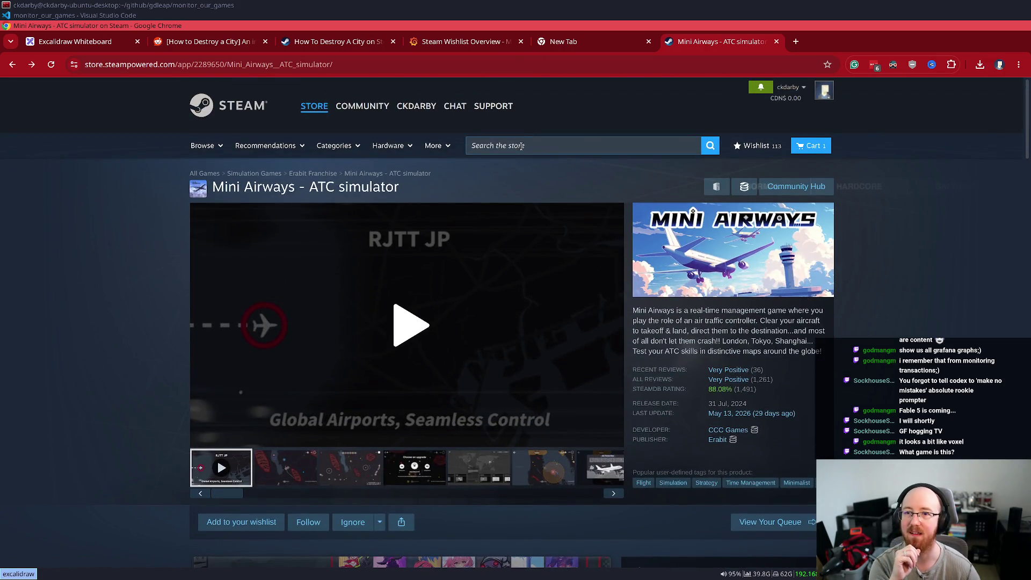
# Step: Open Mini Settlers from a 'Mini' search in a new tab and skip its trailer to about 0:35
pyautogui.click(520, 146)
pyautogui.write('ni')
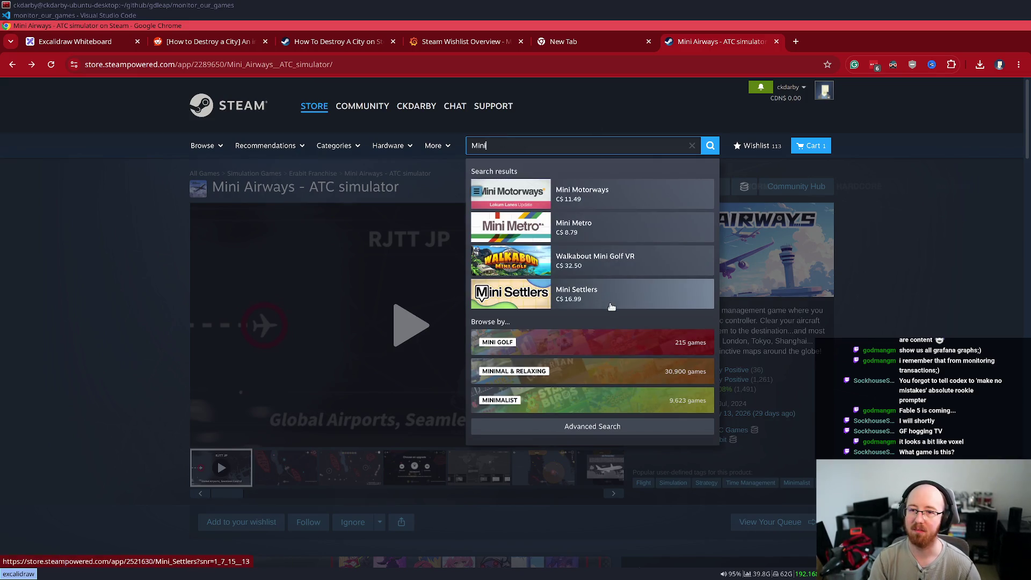
pyautogui.middleClick(608, 304)
pyautogui.hotkey('ctrl', 'Tab')
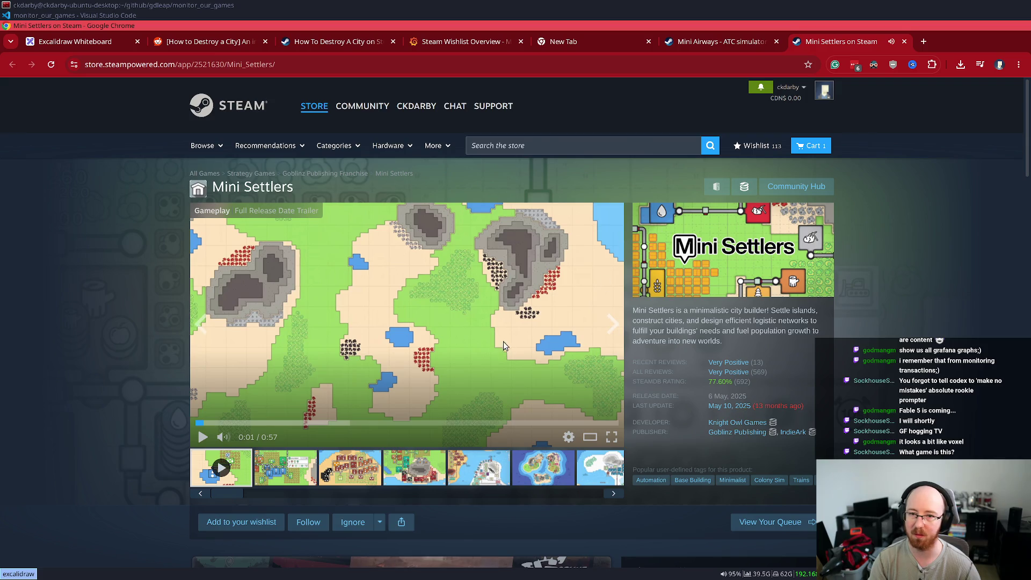
pyautogui.click(398, 423)
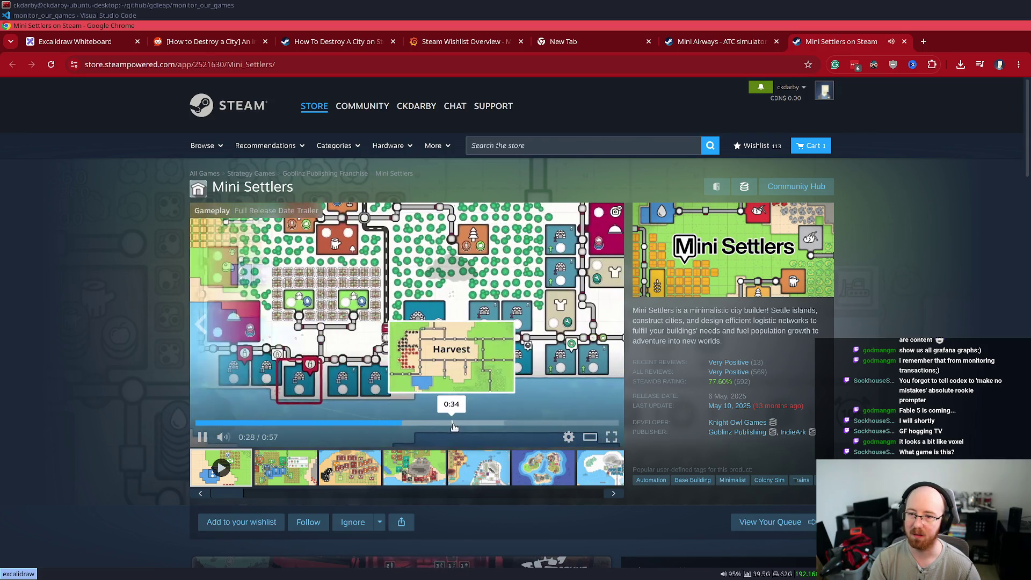
pyautogui.click(454, 424)
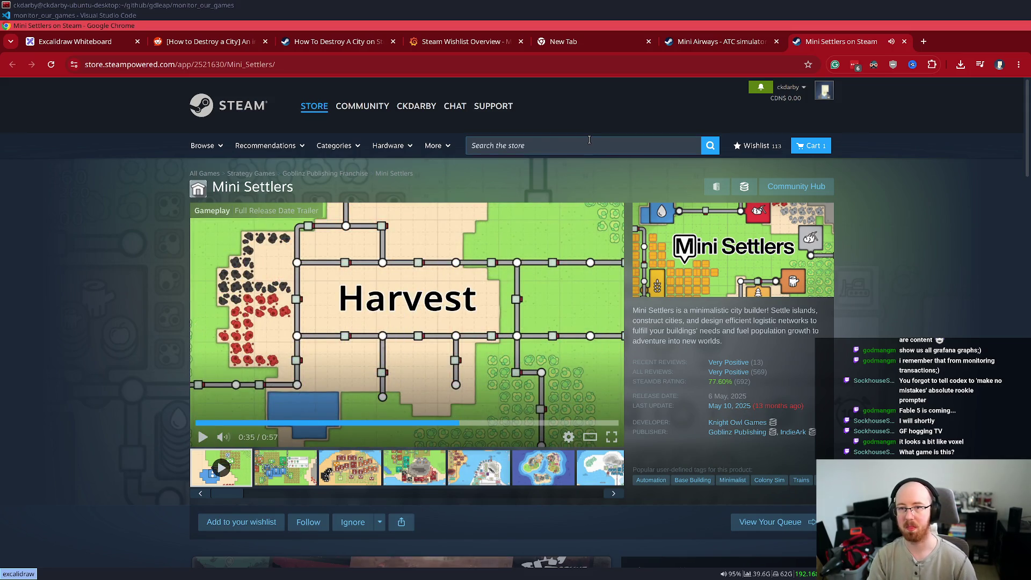
# Step: Retype a 'Mini' store search, dismiss the suggestions, scroll the page, and open the store's browsing options
pyautogui.click(589, 140)
pyautogui.write('Minin')
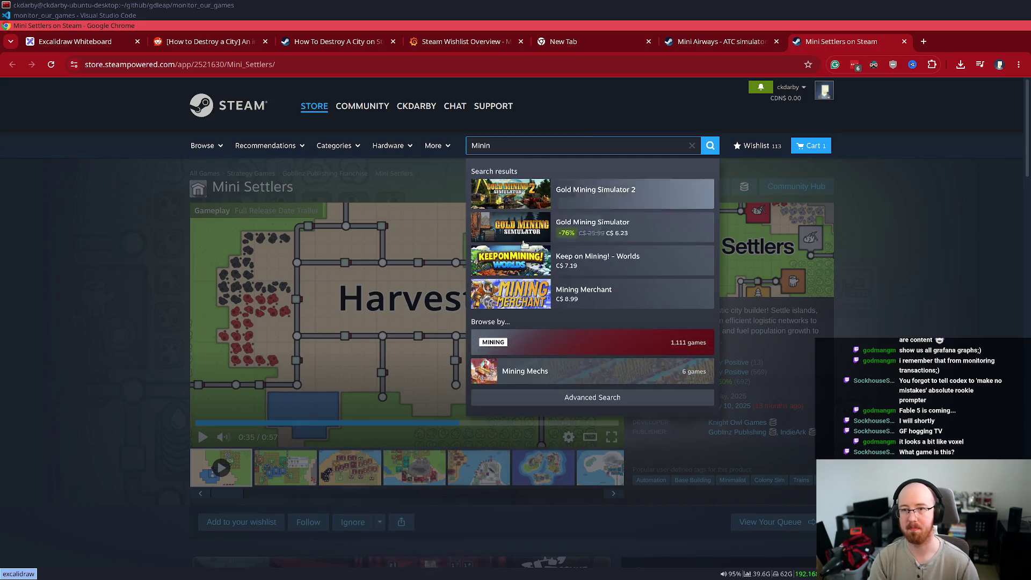
pyautogui.press('BackSpace')
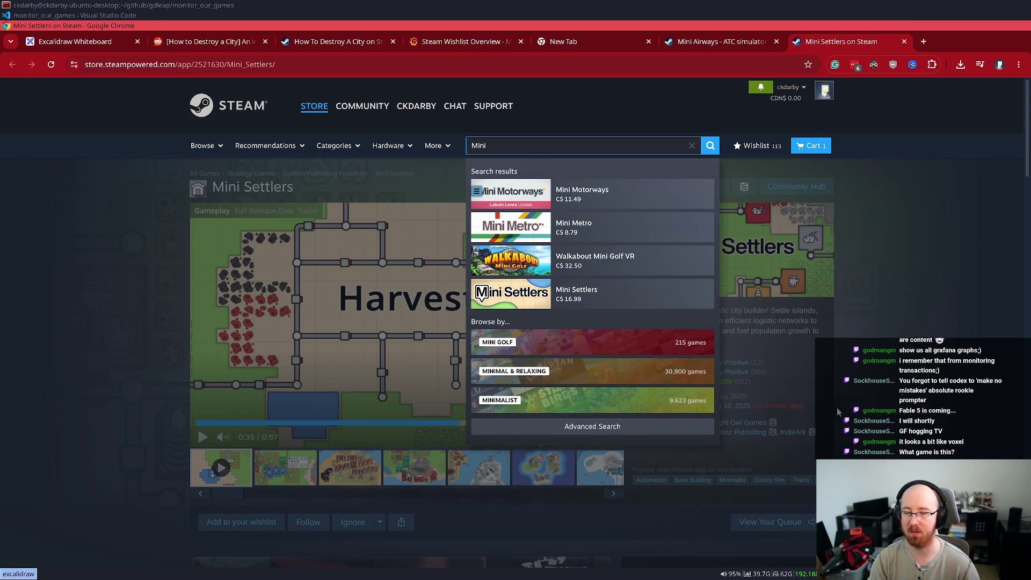
pyautogui.click(923, 321)
pyautogui.scroll(-6, 921, 321)
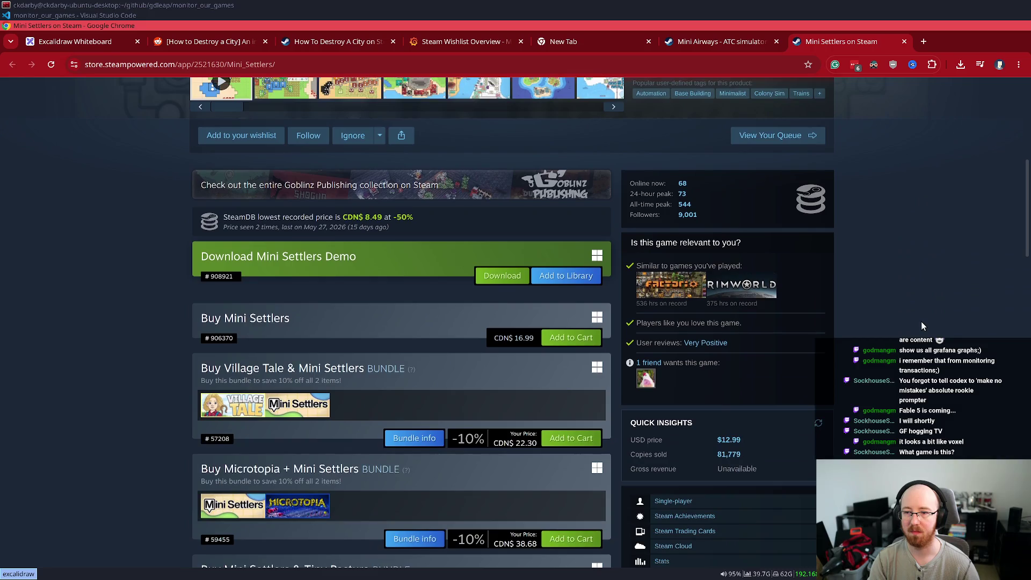
pyautogui.scroll(-2, 921, 322)
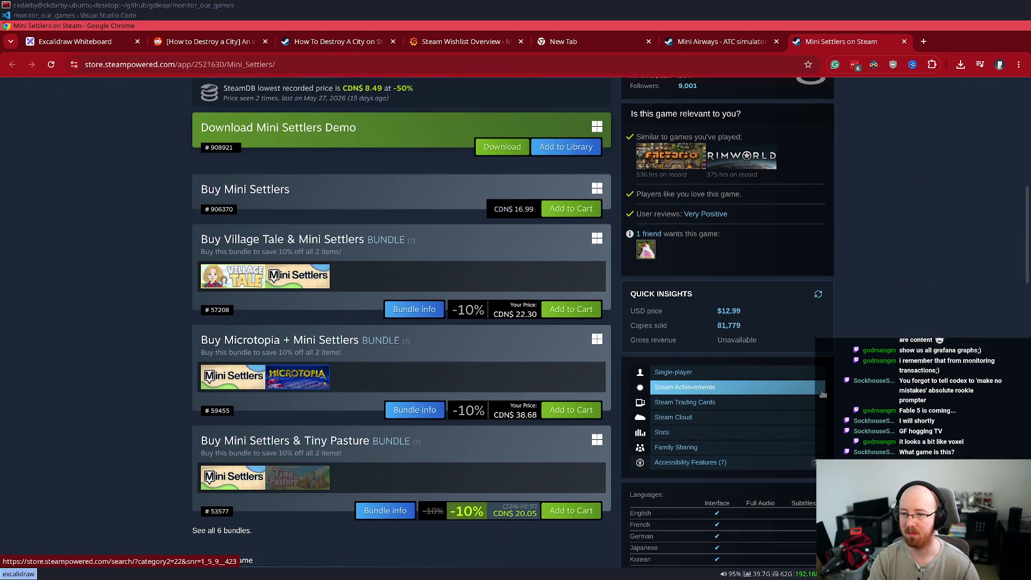
pyautogui.scroll(8, 891, 392)
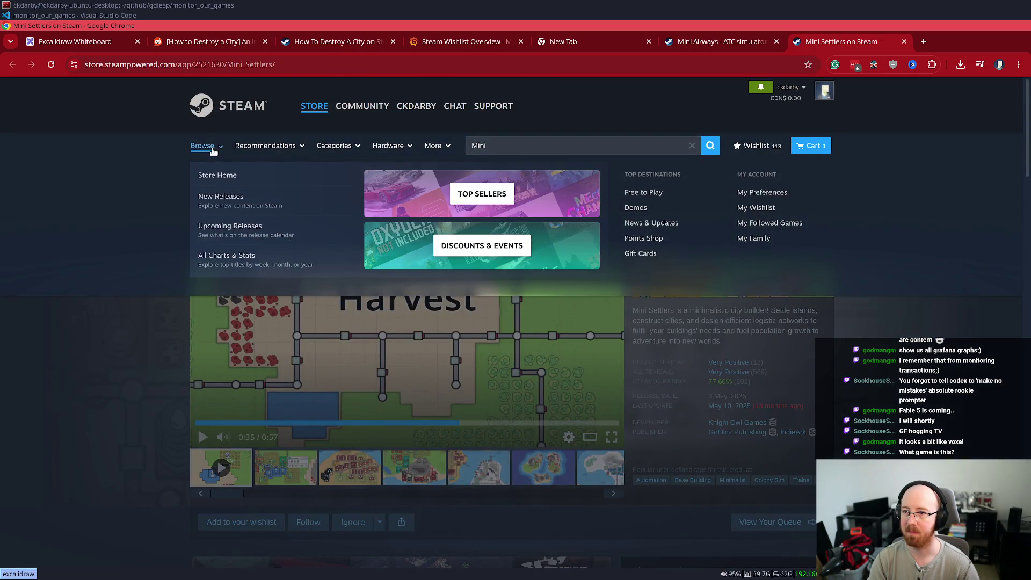
pyautogui.click(203, 146)
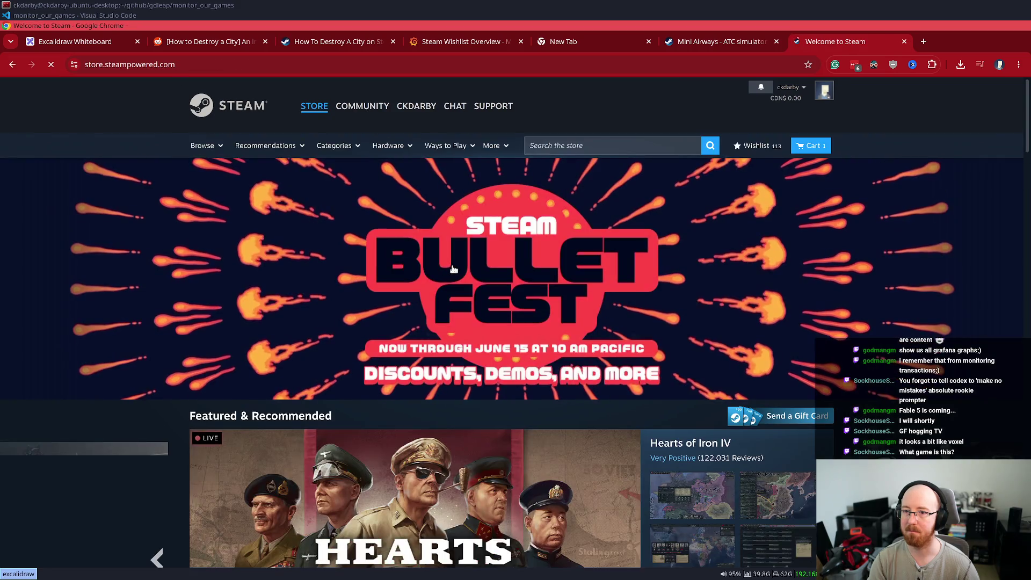
# Step: Follow the Browse menu's Bullet Fest link to the sale category page
pyautogui.click(453, 268)
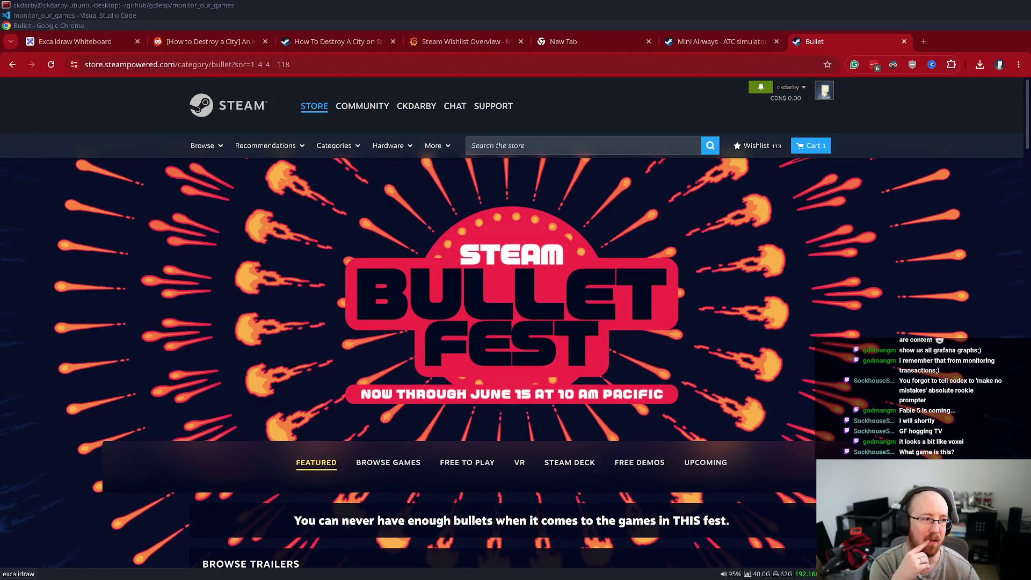
# Step: Visit streamlabs.com in a new tab, go to its Log in page, and drag that tab into its own window
pyautogui.click(923, 41)
pyautogui.write('streamlabs.com')
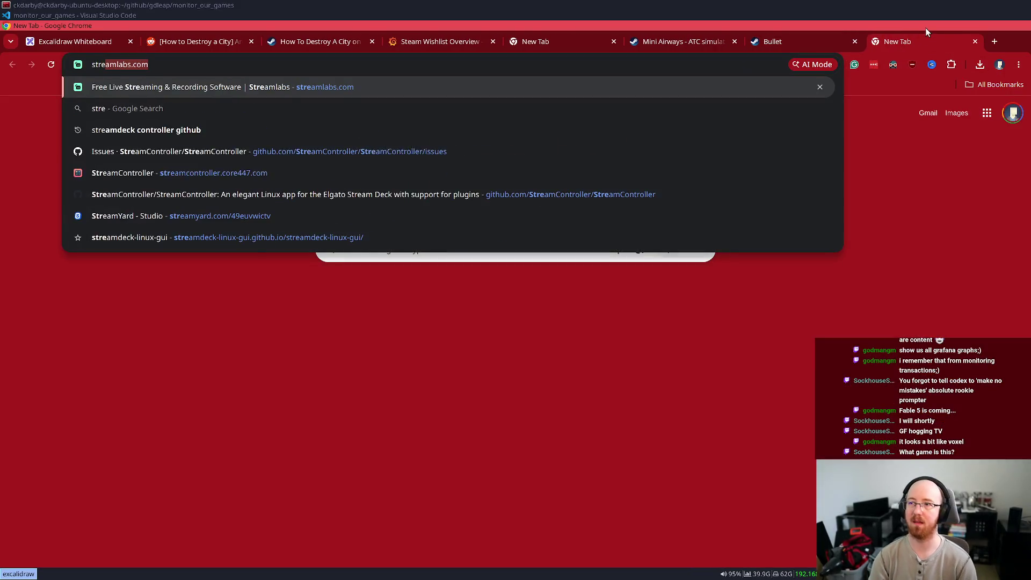
pyautogui.press('Return')
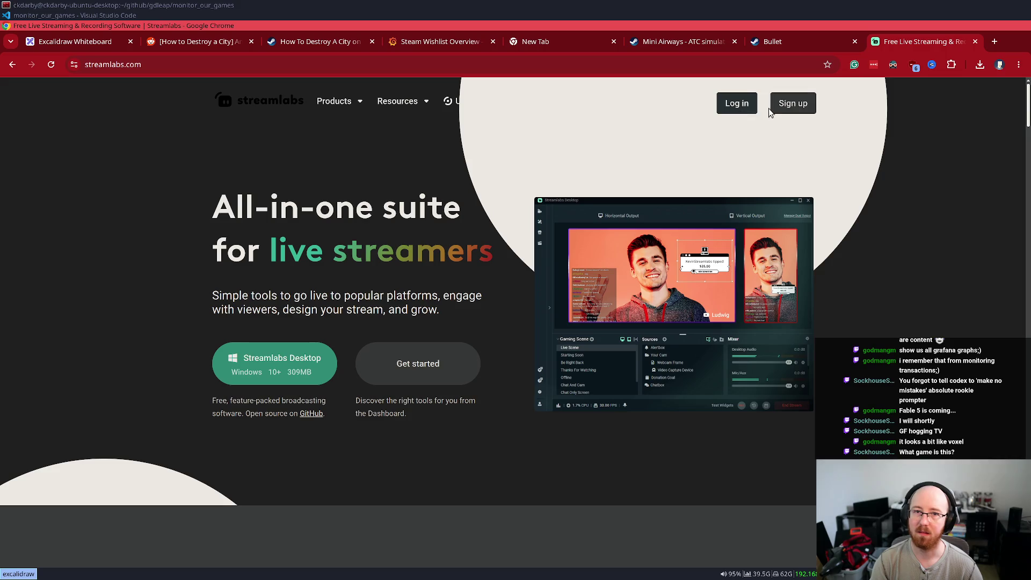
pyautogui.click(735, 108)
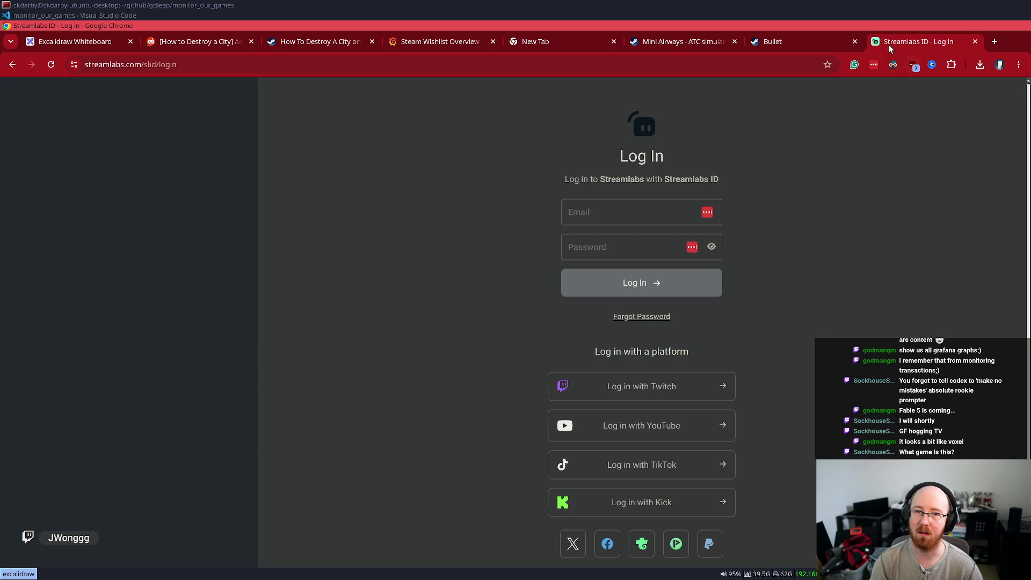
pyautogui.moveTo(920, 42)
pyautogui.mouseDown()
pyautogui.moveTo(907, 75)
pyautogui.moveTo(875, 64)
pyautogui.mouseUp()
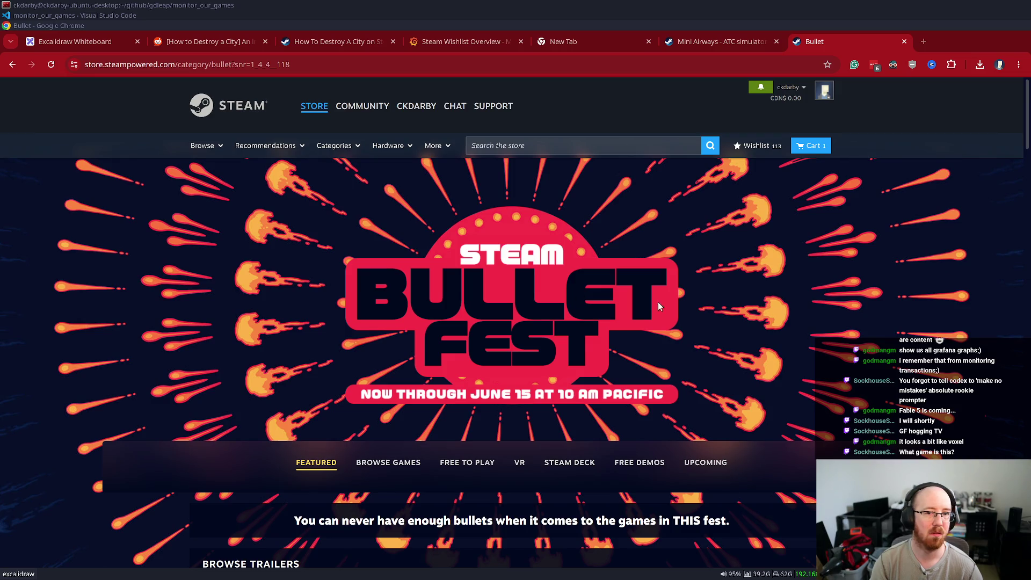
# Step: Scroll the Bullet Fest page, then switch to Browse Games and back to Featured
pyautogui.scroll(-5, 566, 376)
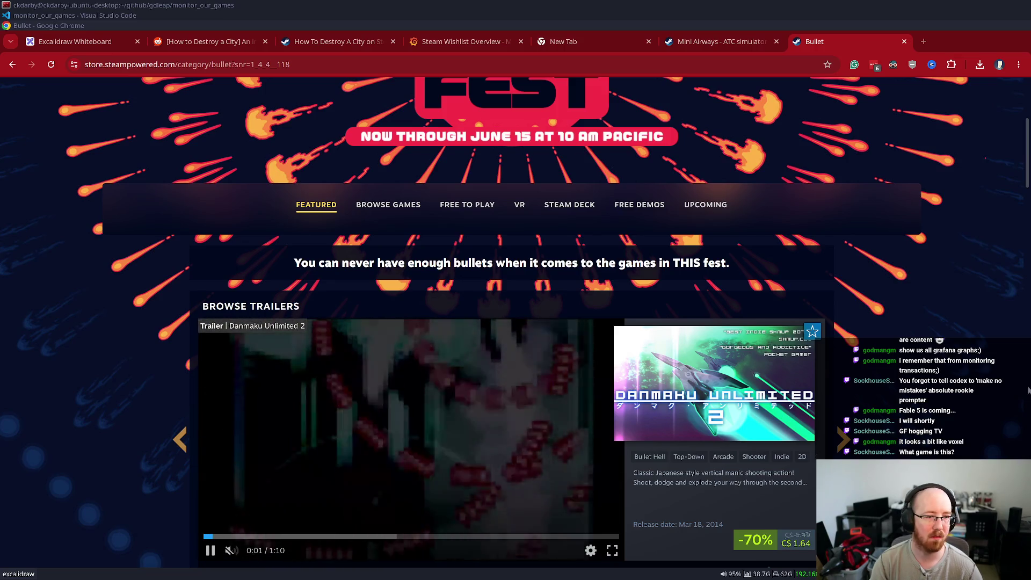
pyautogui.scroll(-10, 654, 396)
pyautogui.scroll(-5, 657, 354)
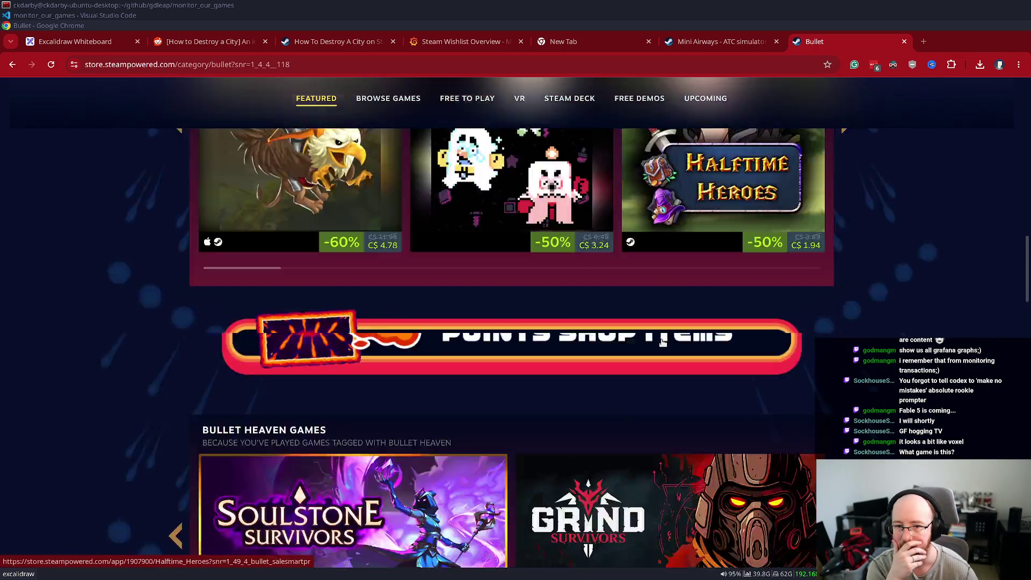
pyautogui.scroll(-20, 693, 370)
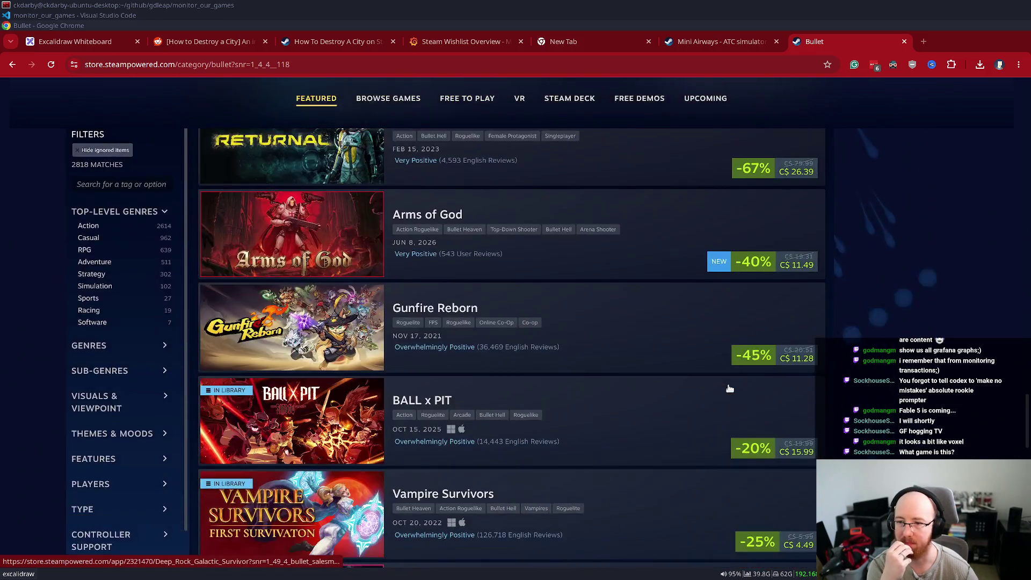
pyautogui.scroll(3, 730, 388)
pyautogui.moveTo(265, 215)
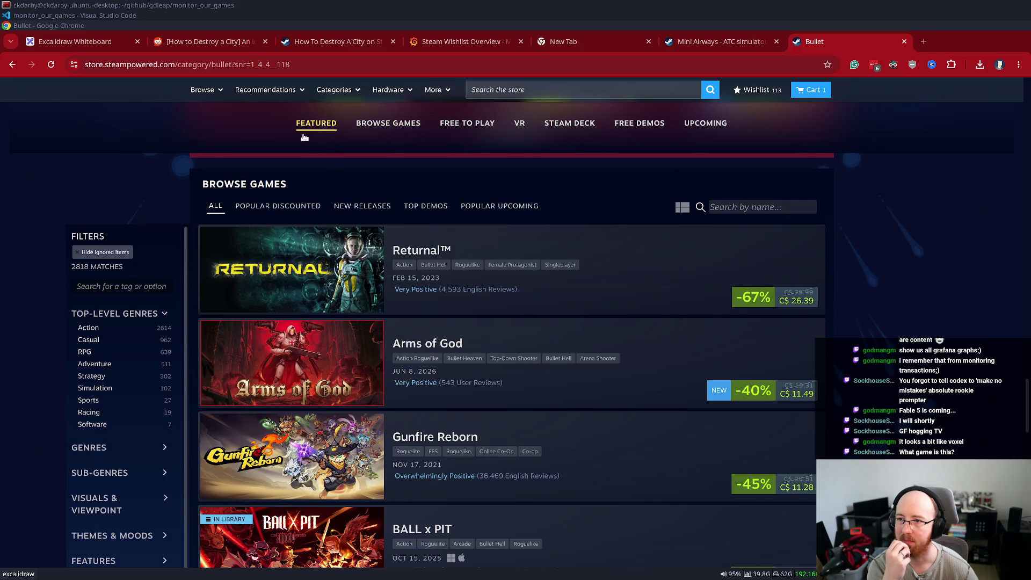
pyautogui.click(390, 129)
pyautogui.click(316, 125)
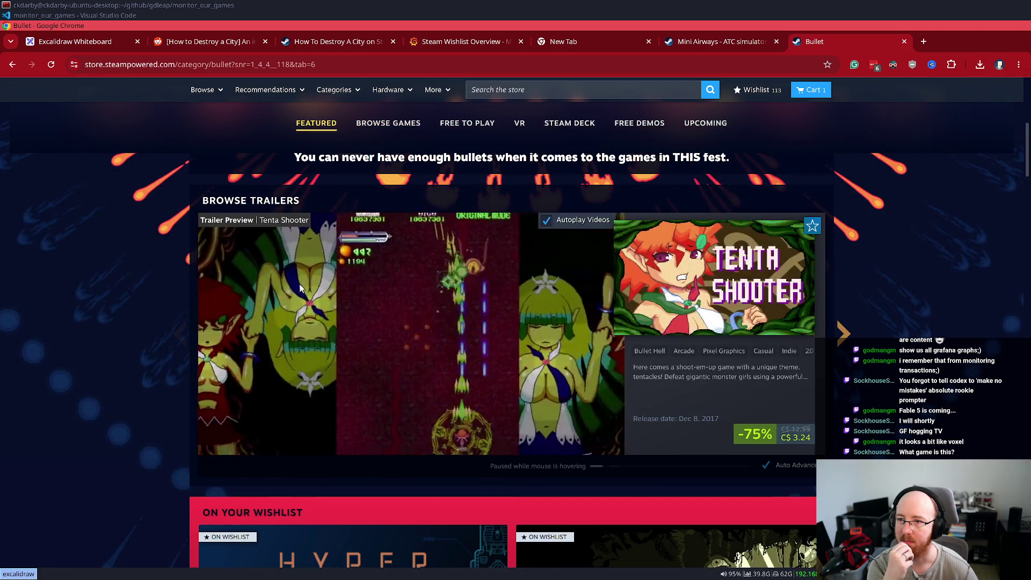
# Step: Scroll up and down through the fest's Featured section listings
pyautogui.scroll(5, 346, 279)
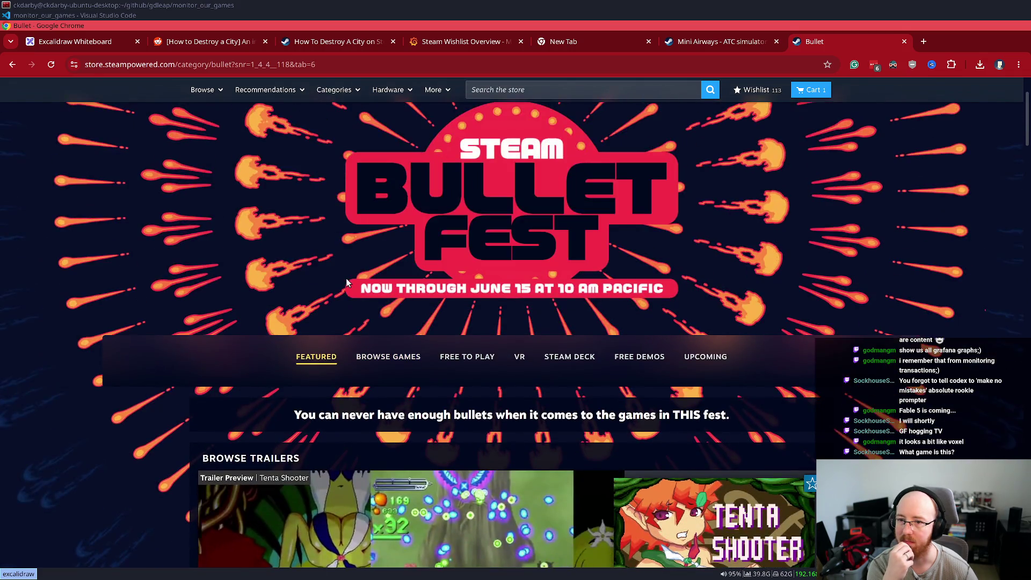
pyautogui.scroll(-10, 346, 279)
pyautogui.scroll(-5, 348, 280)
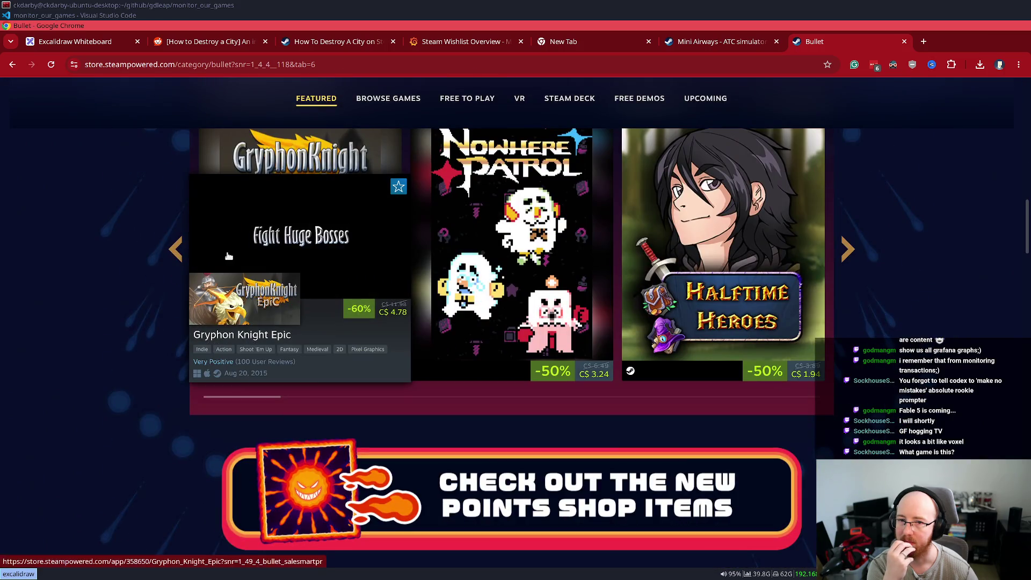
pyautogui.scroll(-5, 222, 266)
pyautogui.scroll(-10, 220, 266)
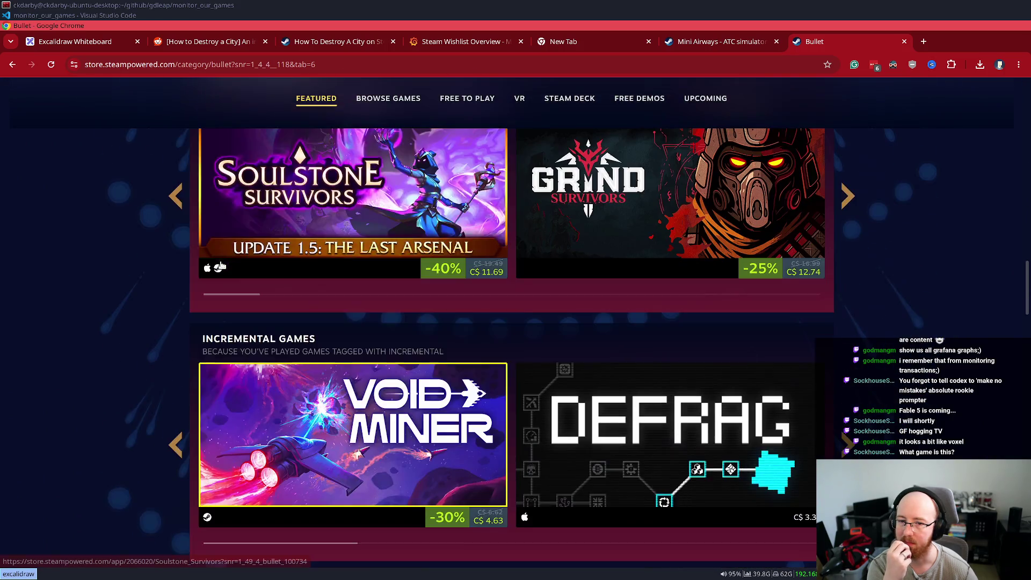
pyautogui.scroll(2, 220, 261)
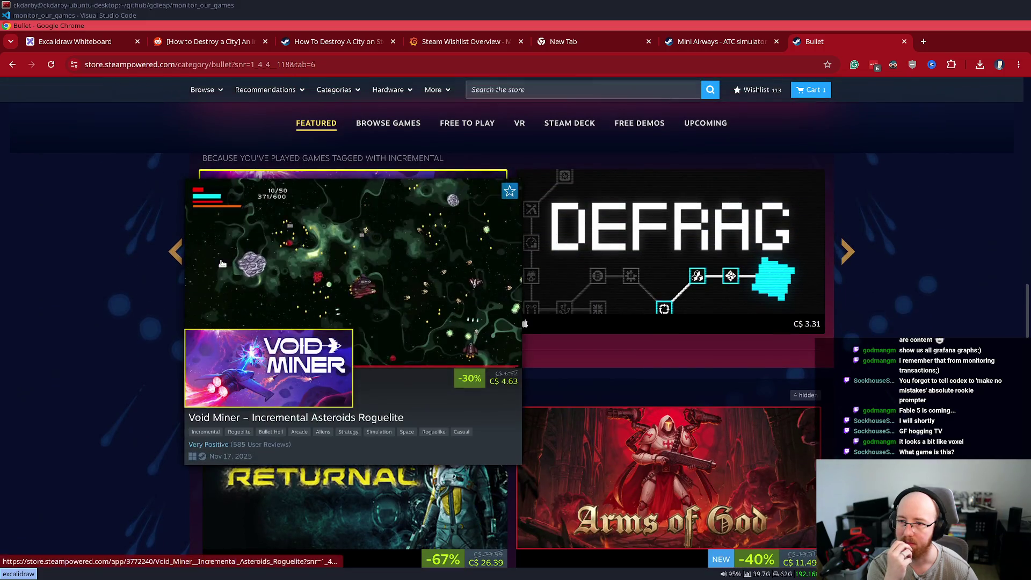
pyautogui.scroll(-3, 220, 260)
pyautogui.scroll(-5, 172, 261)
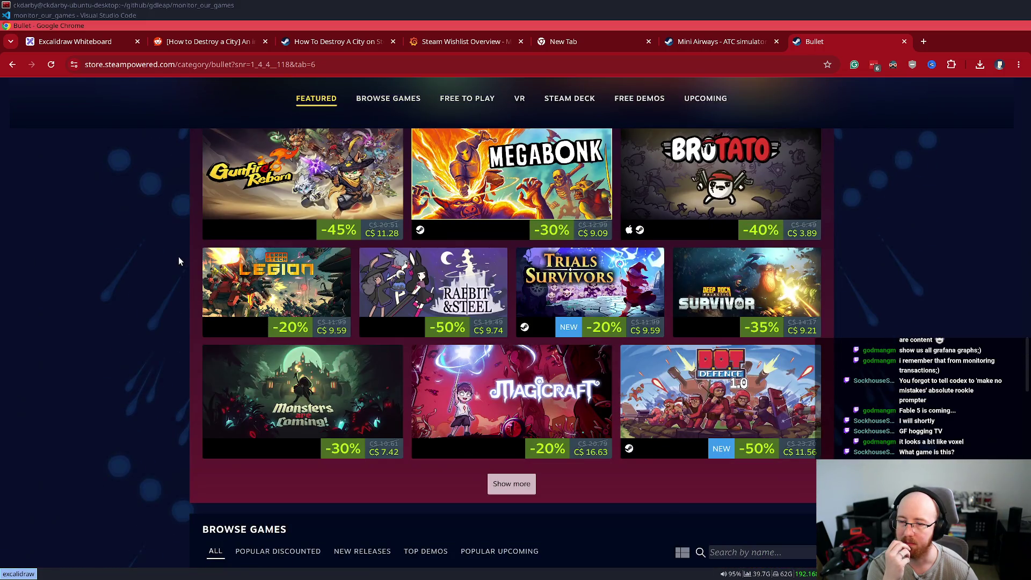
pyautogui.scroll(-5, 173, 252)
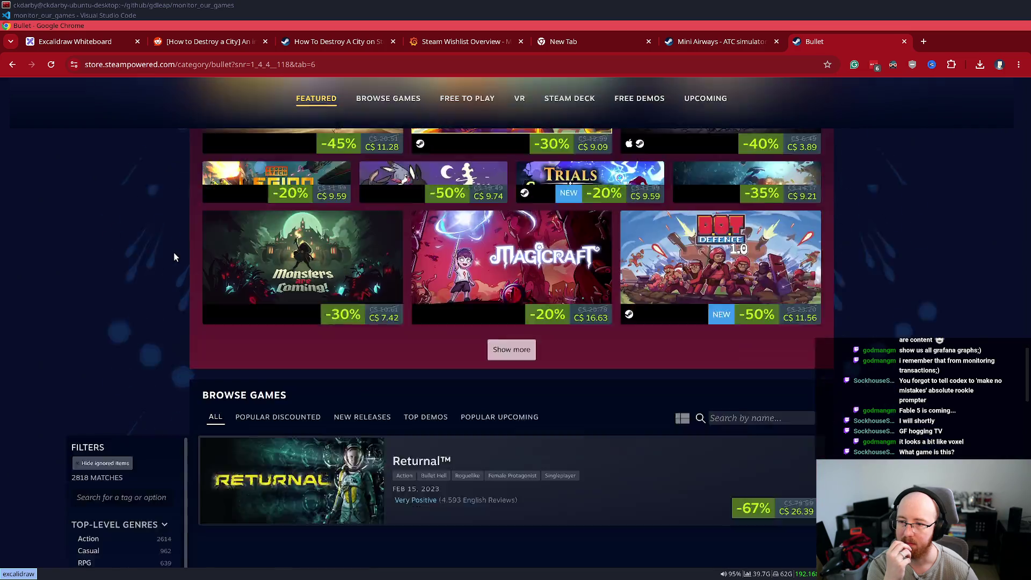
pyautogui.scroll(10, 173, 252)
pyautogui.scroll(15, 171, 233)
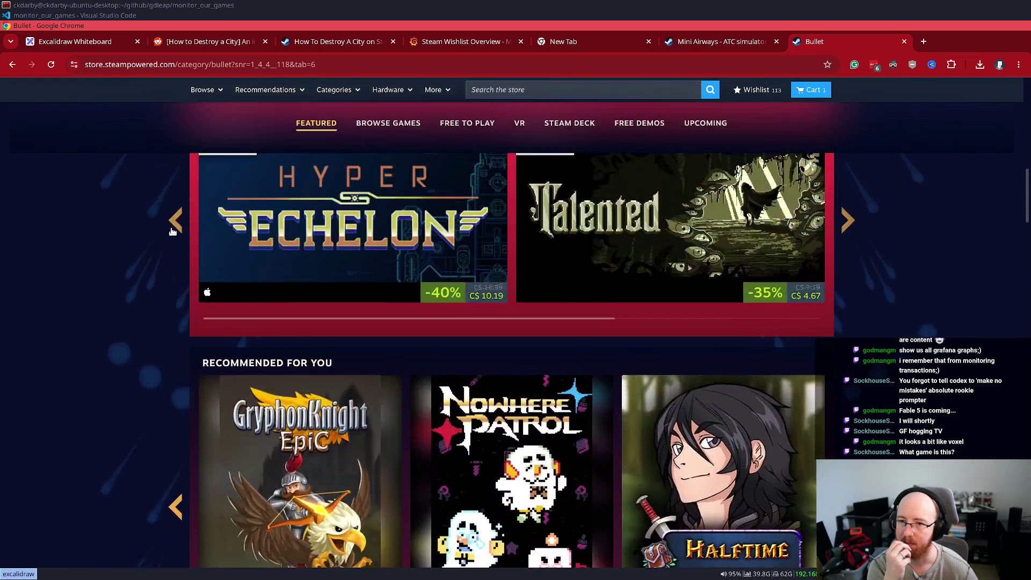
pyautogui.scroll(5, 518, 136)
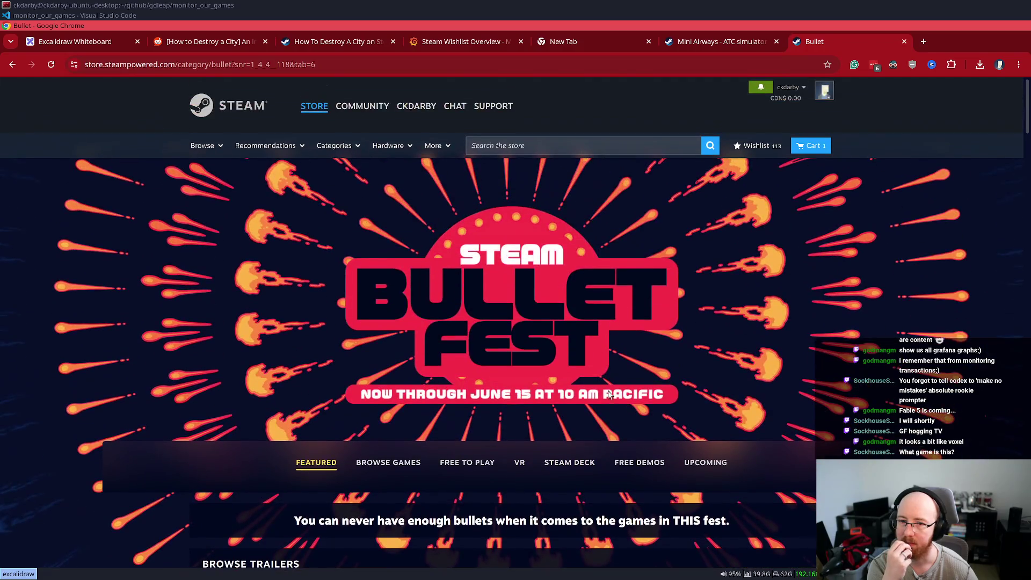
# Step: Open Free Demos, compare its popular titles with the Upcoming list, and scroll through them
pyautogui.click(640, 465)
pyautogui.scroll(-8, 165, 366)
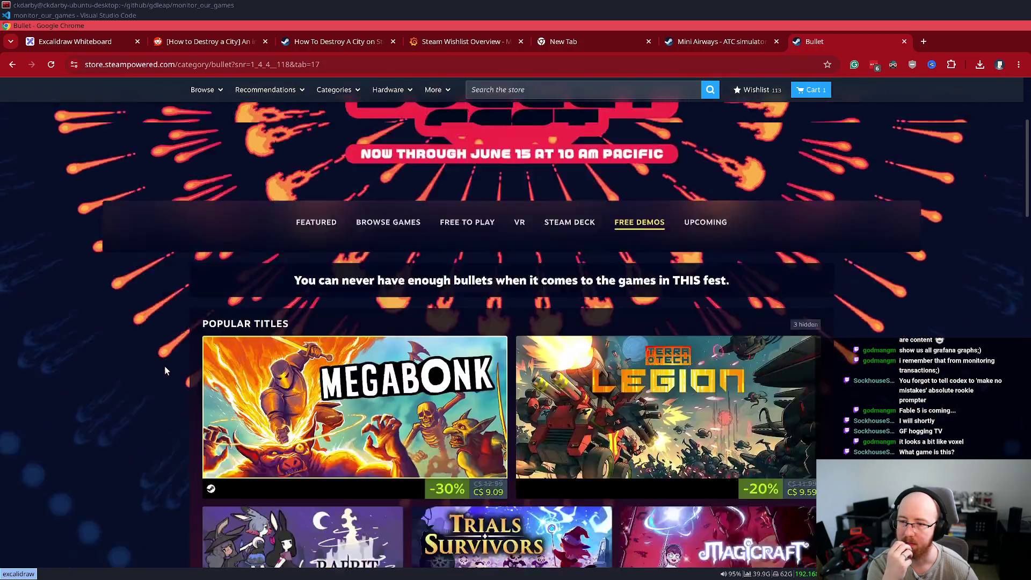
pyautogui.scroll(2, 166, 361)
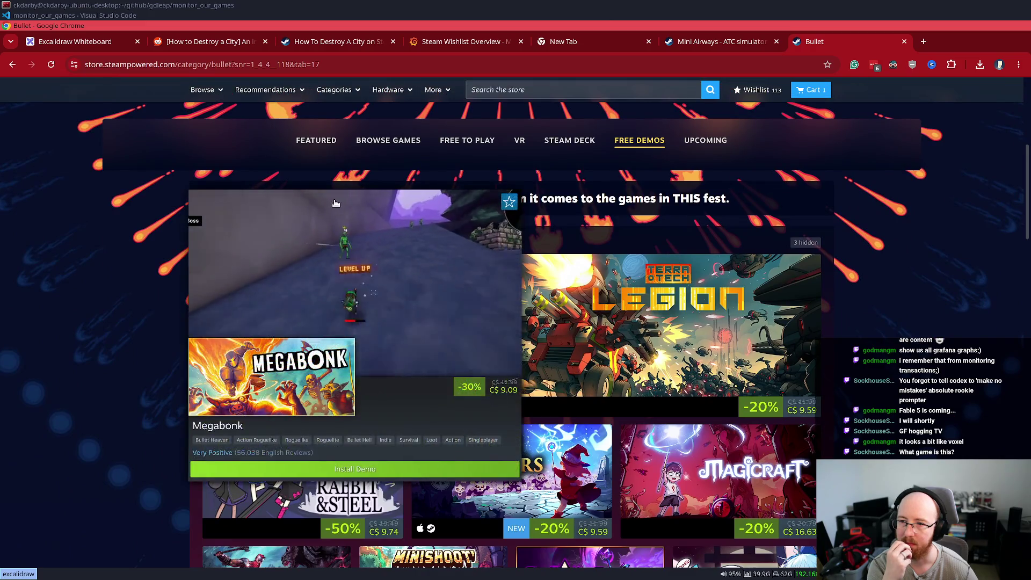
pyautogui.click(320, 140)
pyautogui.click(636, 142)
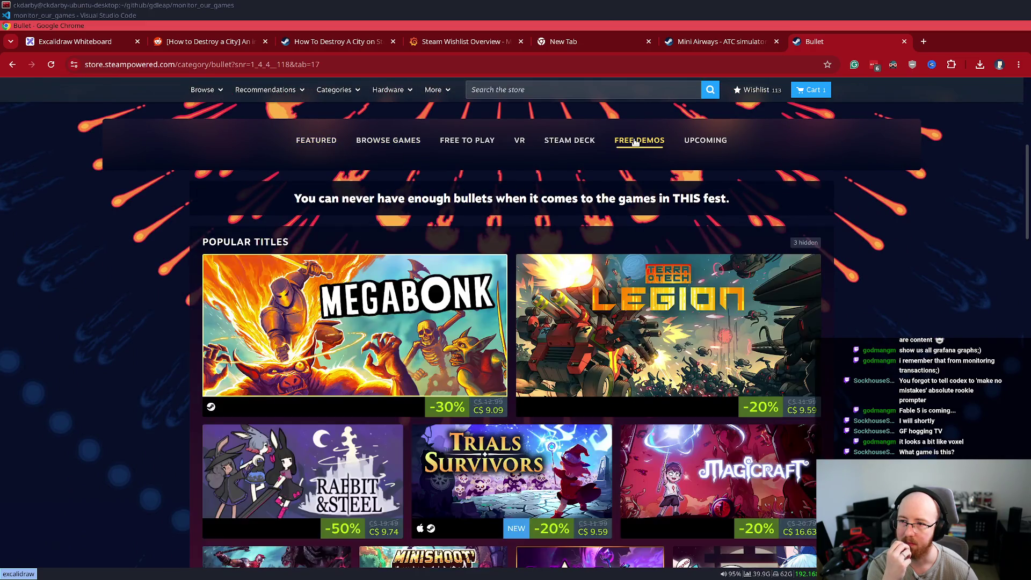
pyautogui.click(691, 137)
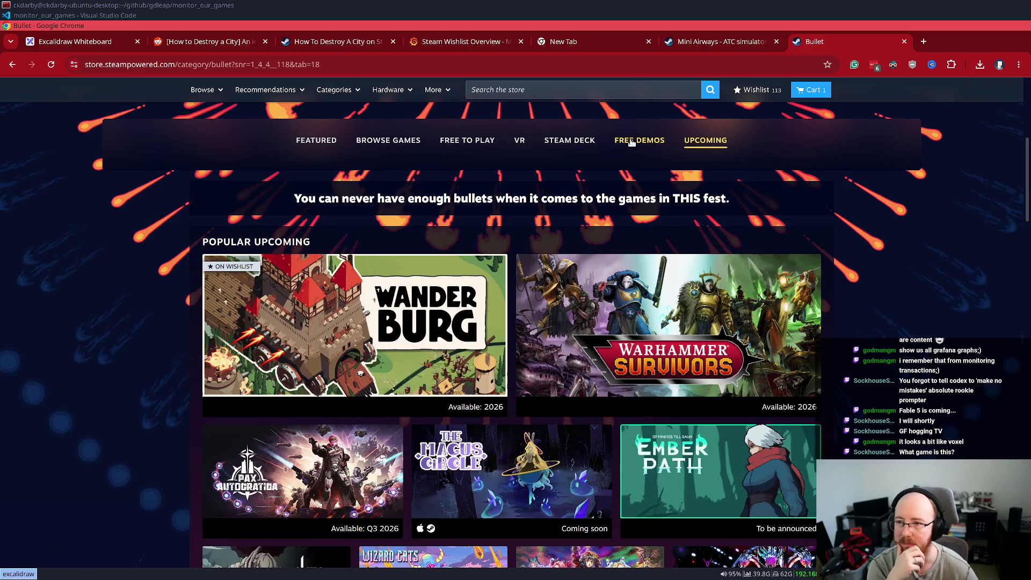
pyautogui.click(631, 143)
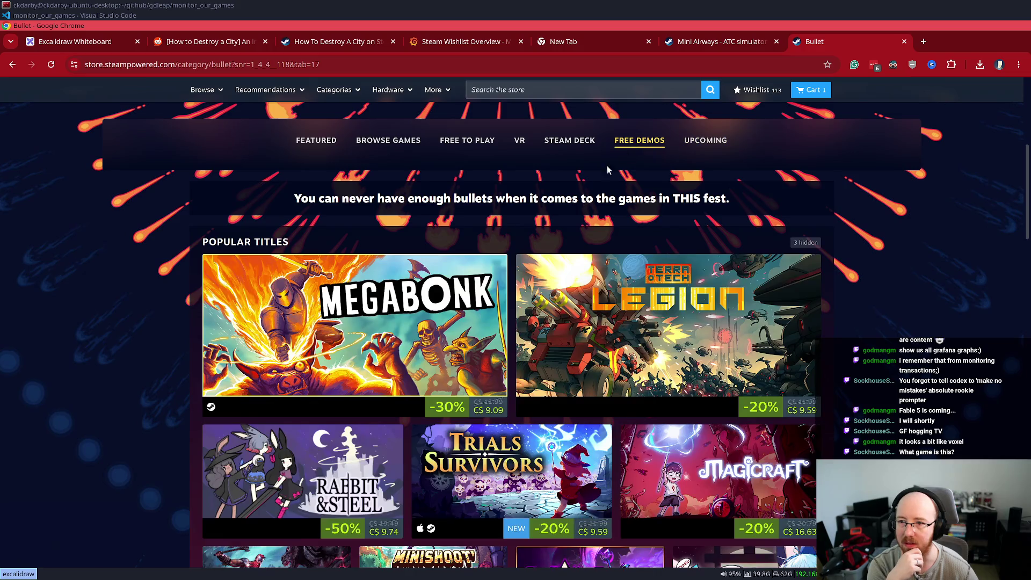
pyautogui.scroll(-15, 779, 425)
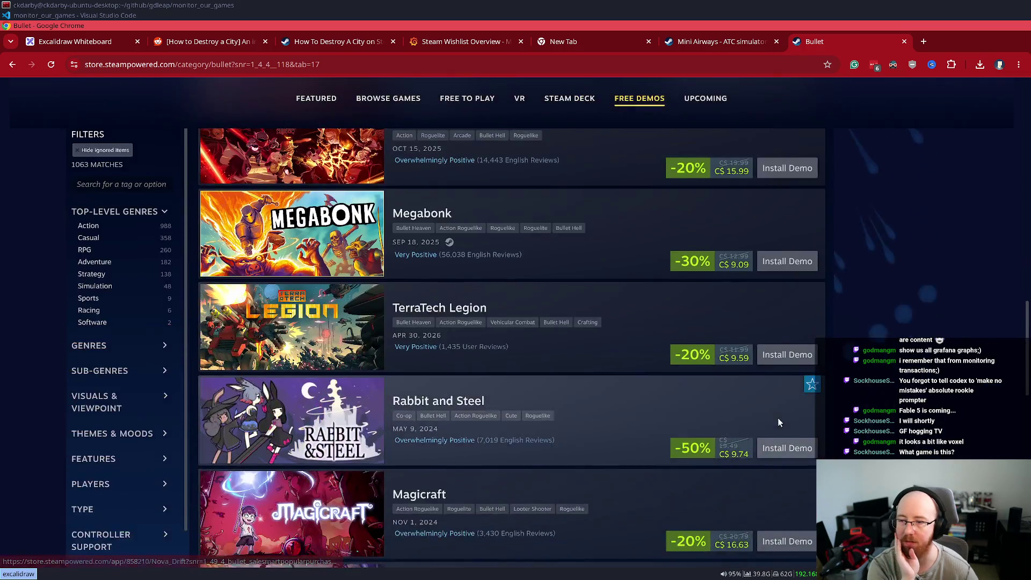
pyautogui.scroll(4, 777, 418)
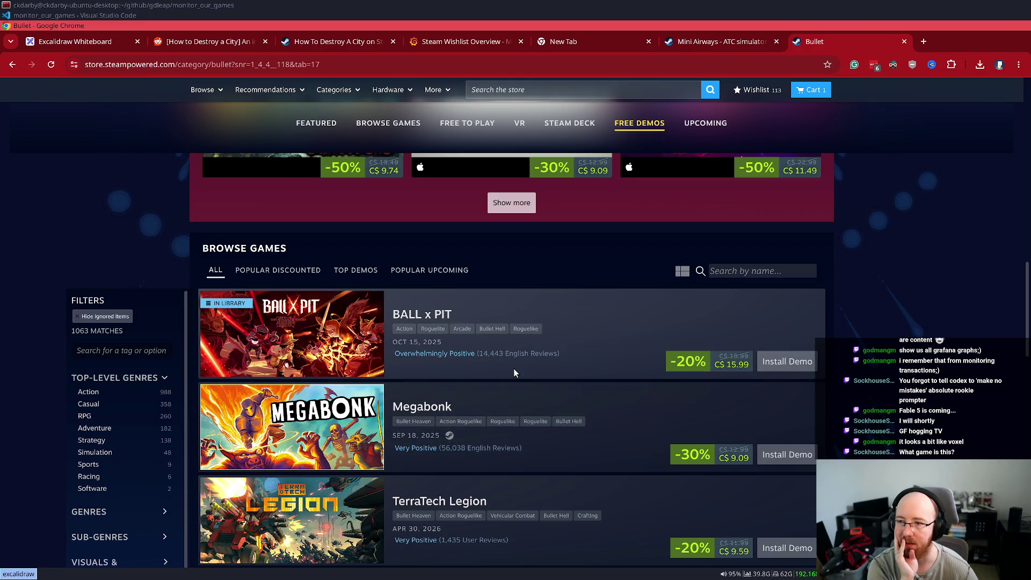
pyautogui.scroll(12, 511, 367)
pyautogui.scroll(-2, 597, 337)
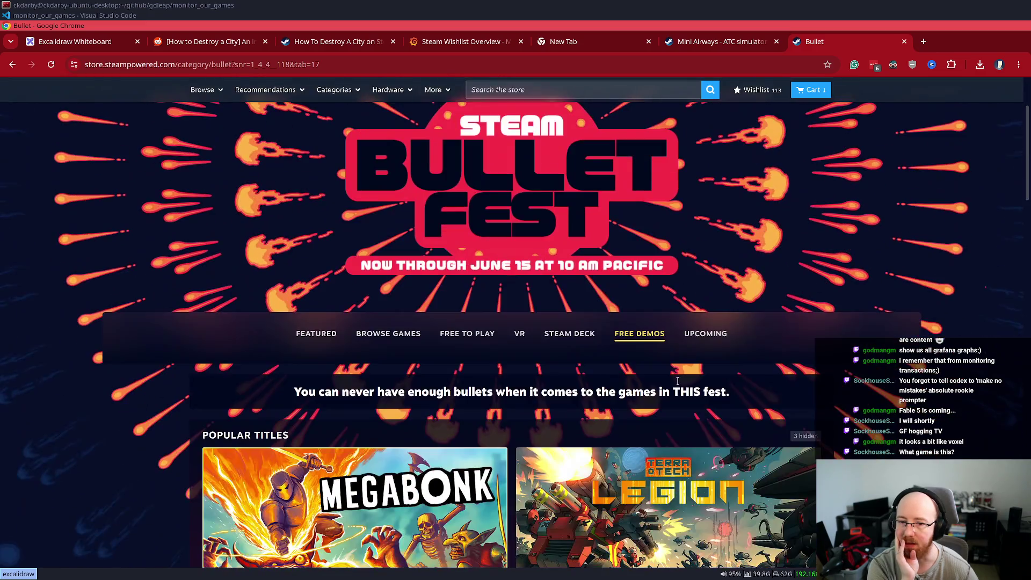
# Step: Toggle between the Free Demos and Upcoming lists again, ending on Free Demos' titles
pyautogui.click(632, 337)
pyautogui.click(698, 340)
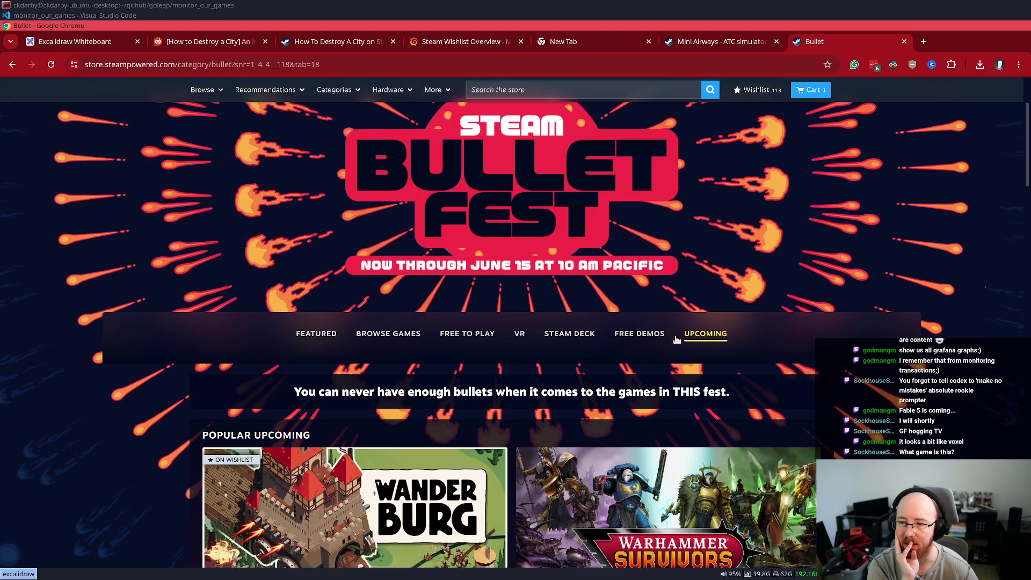
pyautogui.click(637, 336)
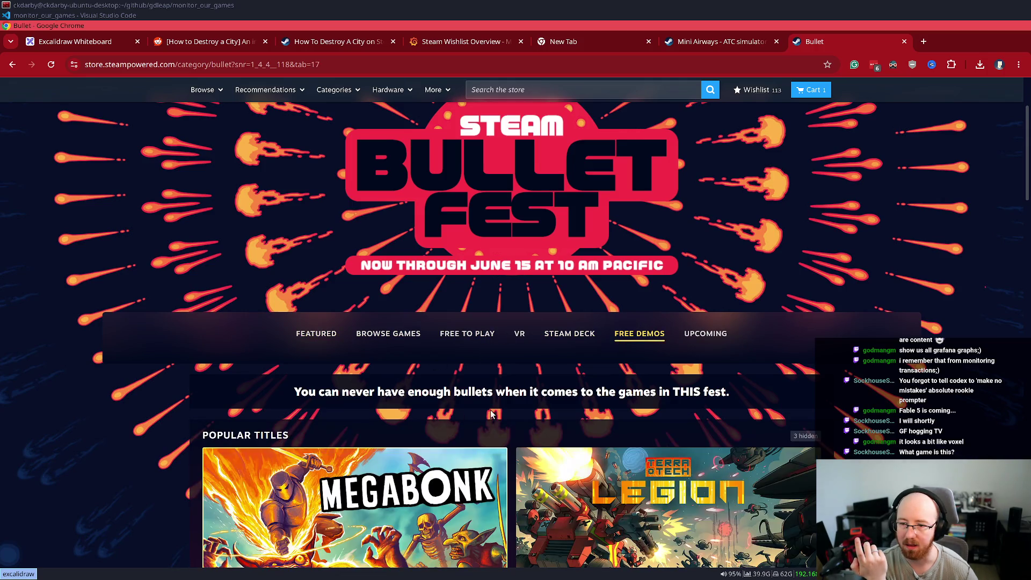
pyautogui.scroll(-3, 597, 421)
pyautogui.scroll(-10, 223, 364)
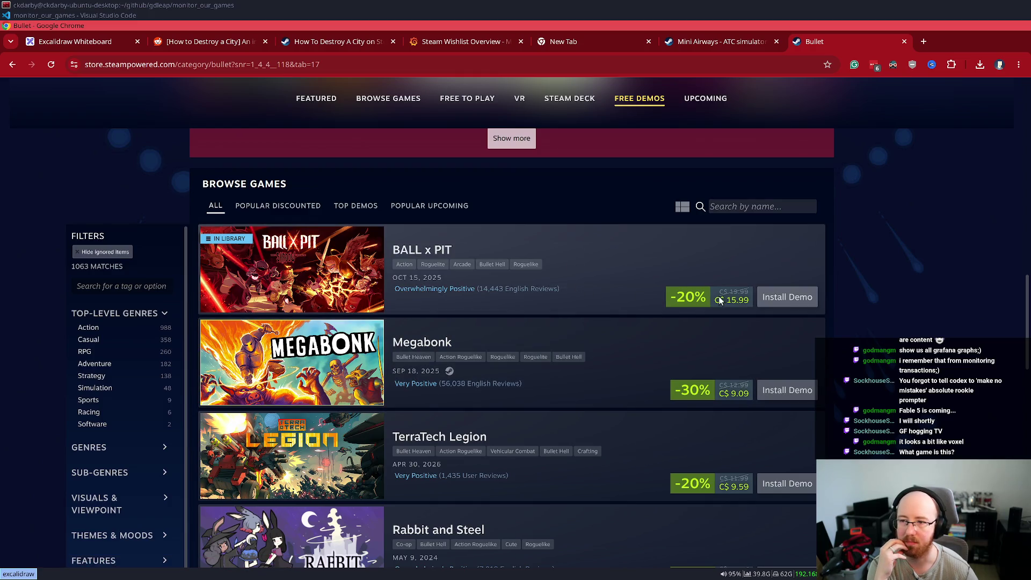
pyautogui.scroll(12, 729, 297)
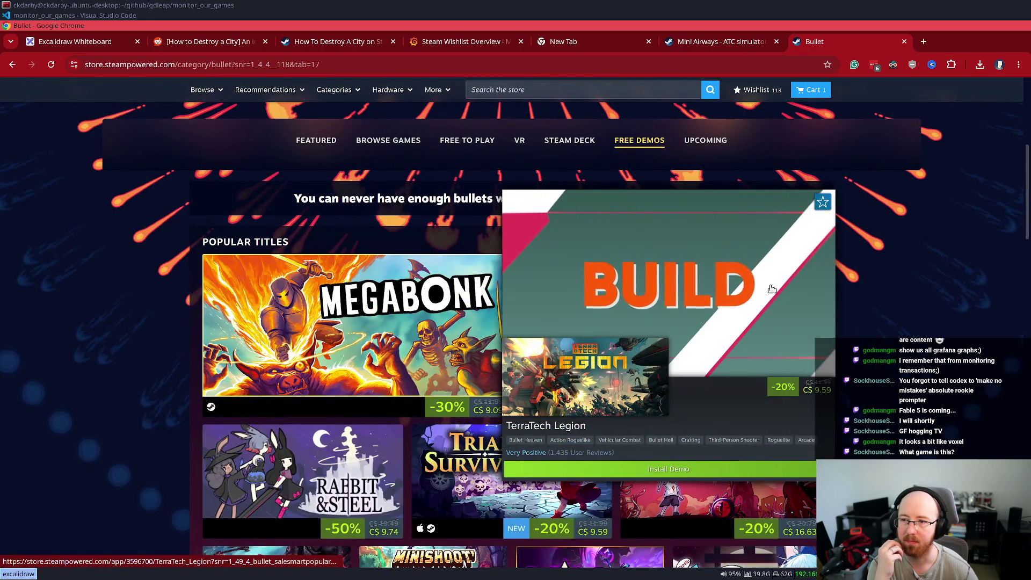
pyautogui.scroll(3, 930, 310)
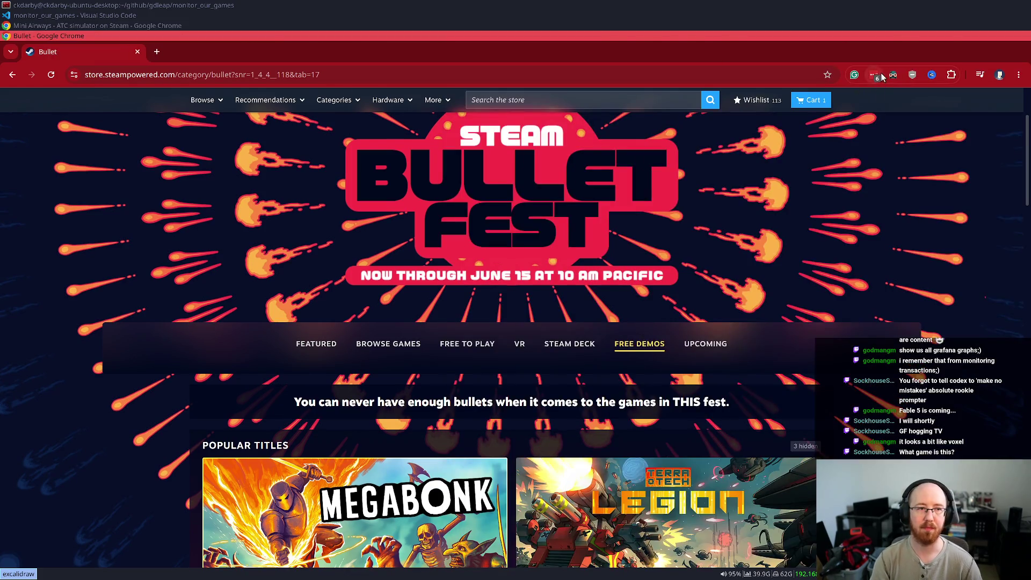
# Step: Move the Bullet Fest page into its own window, pause the Mini Airways trailer, and maximize Bullet Fest
pyautogui.hotkey('ctrl', 'w')
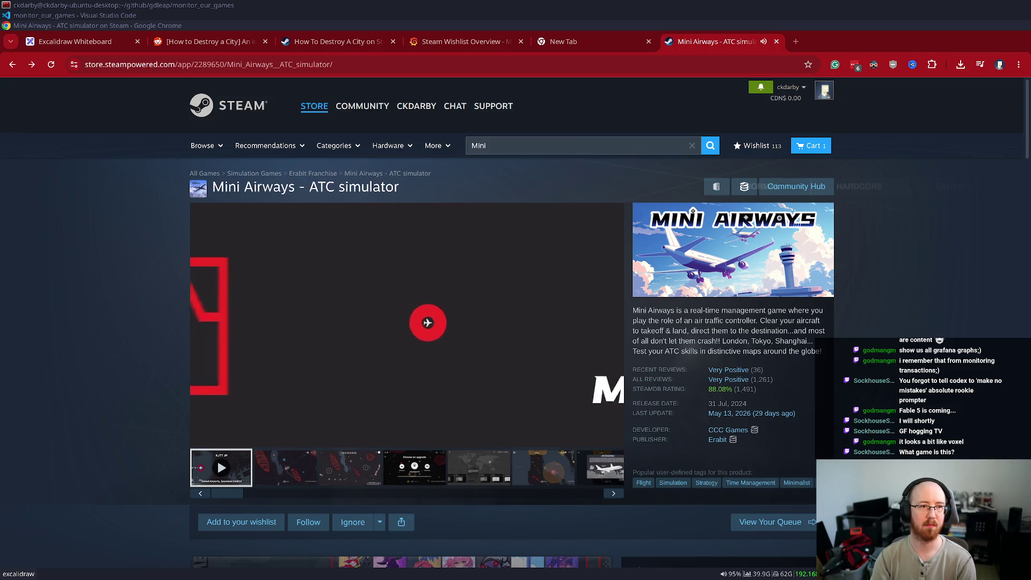
pyautogui.click(710, 86)
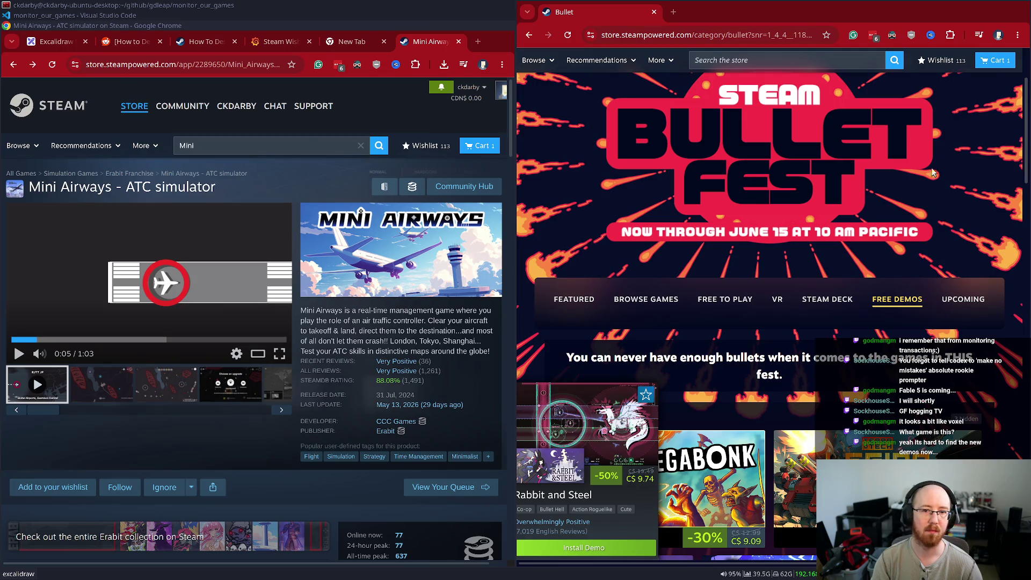
pyautogui.doubleClick(595, 12)
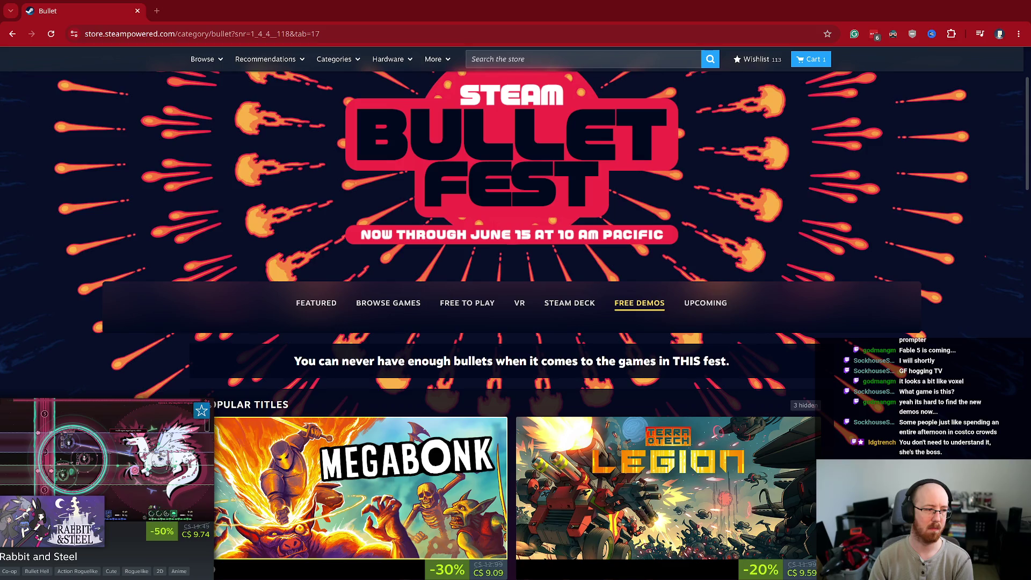
# Step: Capture the Bullet Fest page in Flameshot, box FREE DEMOS and Popular Titles in red, and save
pyautogui.scroll(-1, 772, 356)
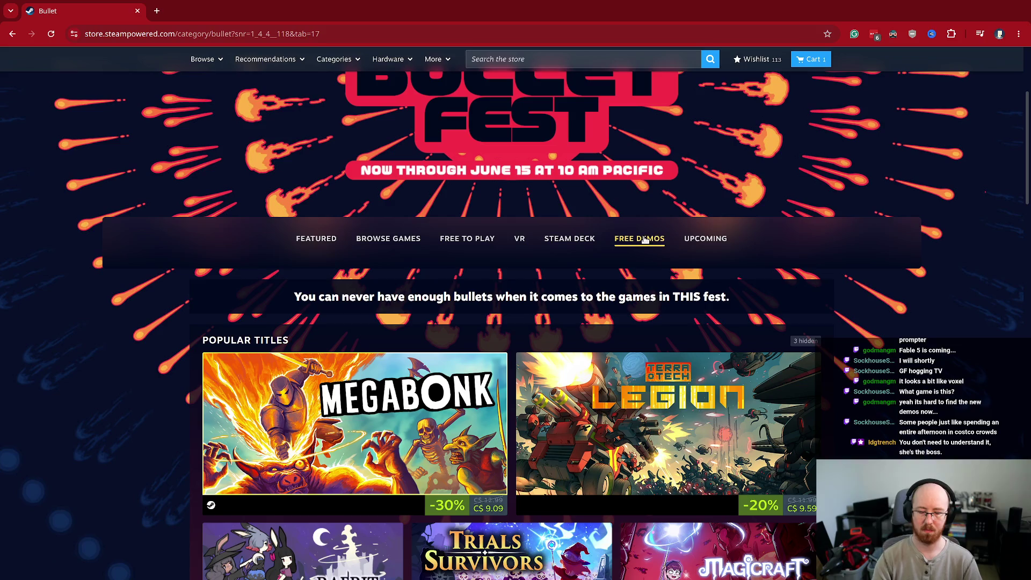
pyautogui.press('Print')
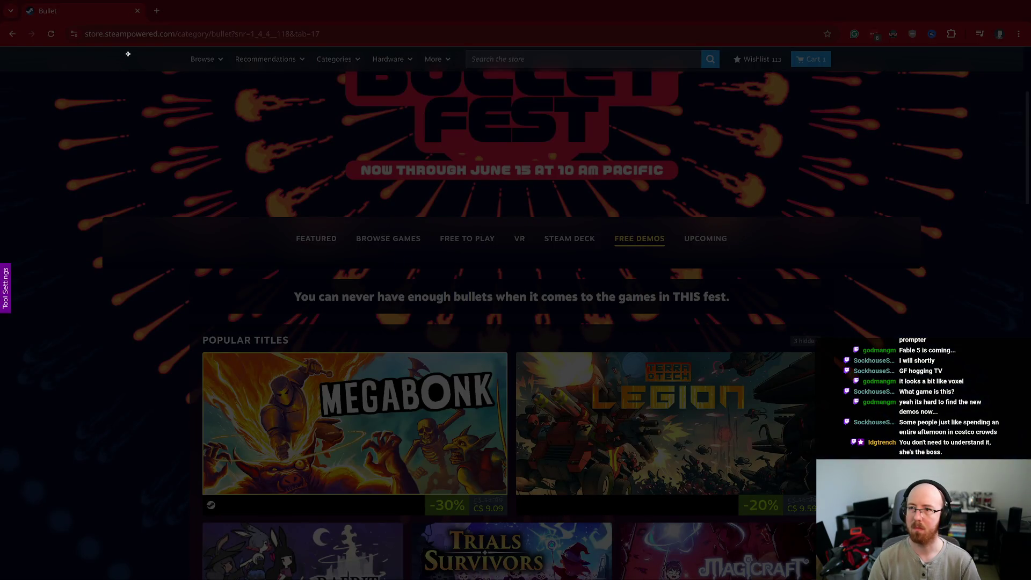
pyautogui.moveTo(129, 49)
pyautogui.mouseDown()
pyautogui.moveTo(628, 145)
pyautogui.moveTo(851, 524)
pyautogui.moveTo(860, 579)
pyautogui.moveTo(880, 562)
pyautogui.moveTo(869, 565)
pyautogui.mouseUp()
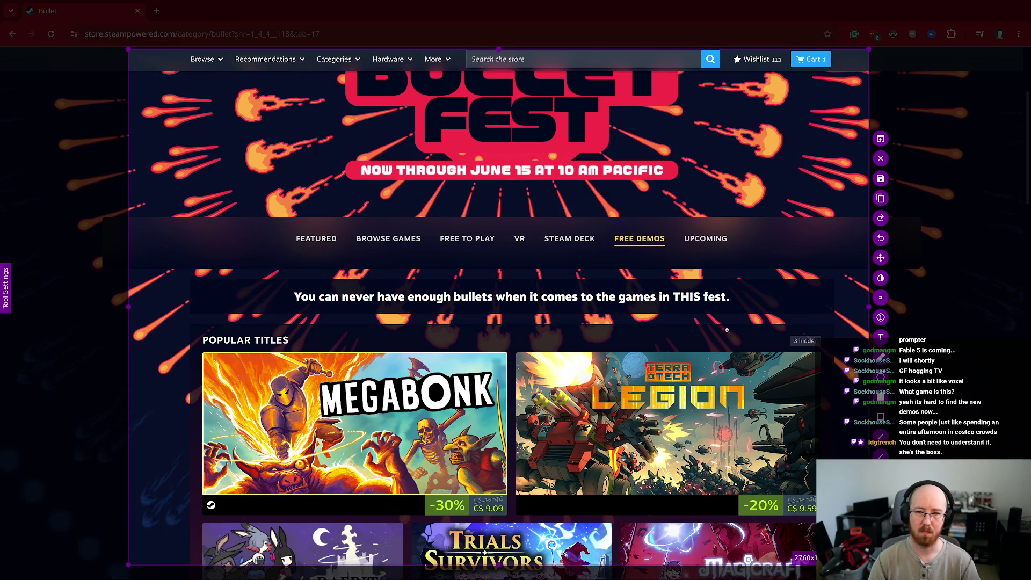
pyautogui.moveTo(663, 214); pyautogui.dragTo(673, 225)
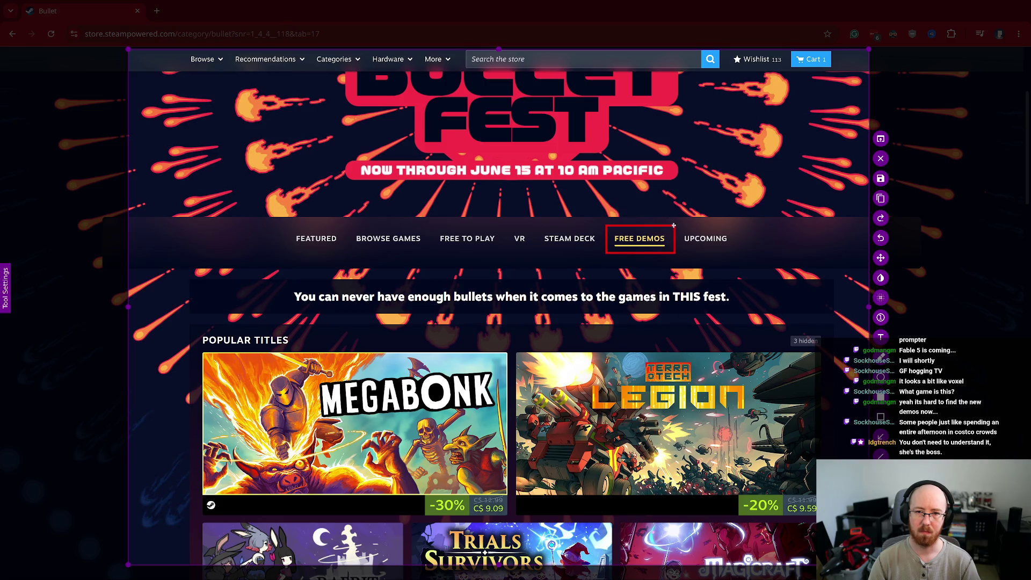
pyautogui.moveTo(178, 322)
pyautogui.mouseDown()
pyautogui.moveTo(476, 441)
pyautogui.moveTo(301, 360)
pyautogui.moveTo(242, 314)
pyautogui.mouseUp()
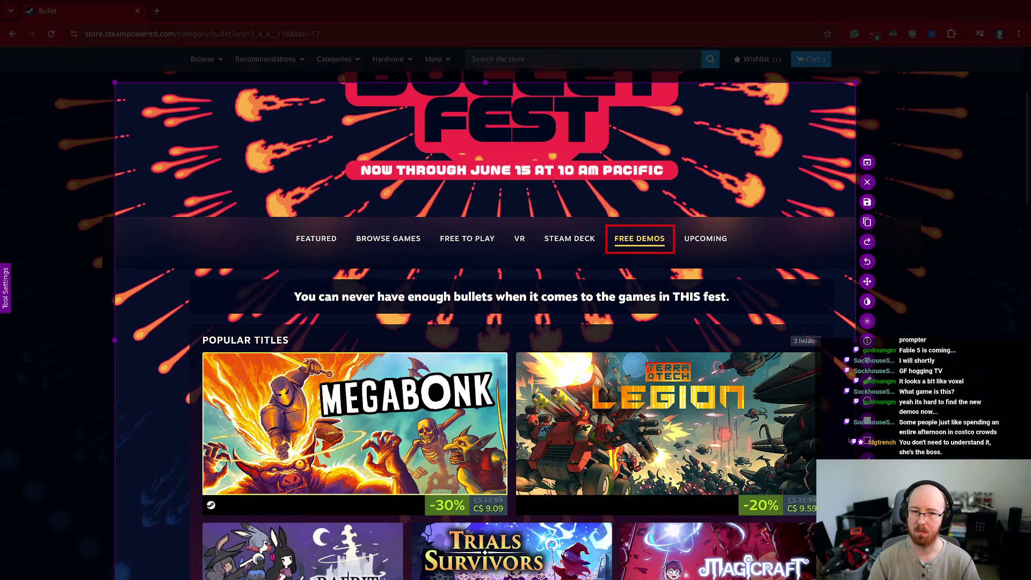
pyautogui.moveTo(189, 324)
pyautogui.mouseDown()
pyautogui.moveTo(739, 520)
pyautogui.moveTo(831, 579)
pyautogui.mouseUp()
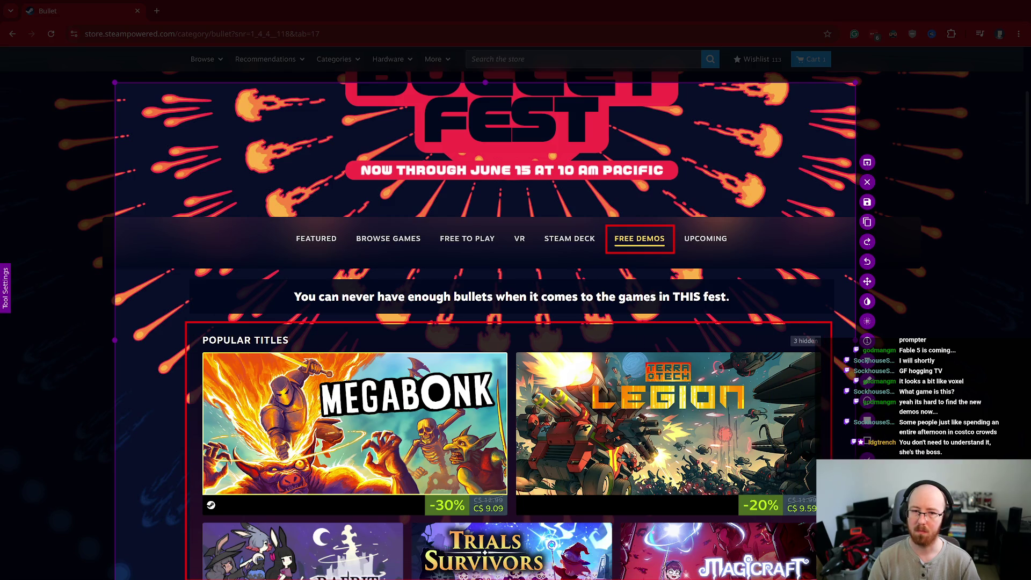
pyautogui.click(867, 202)
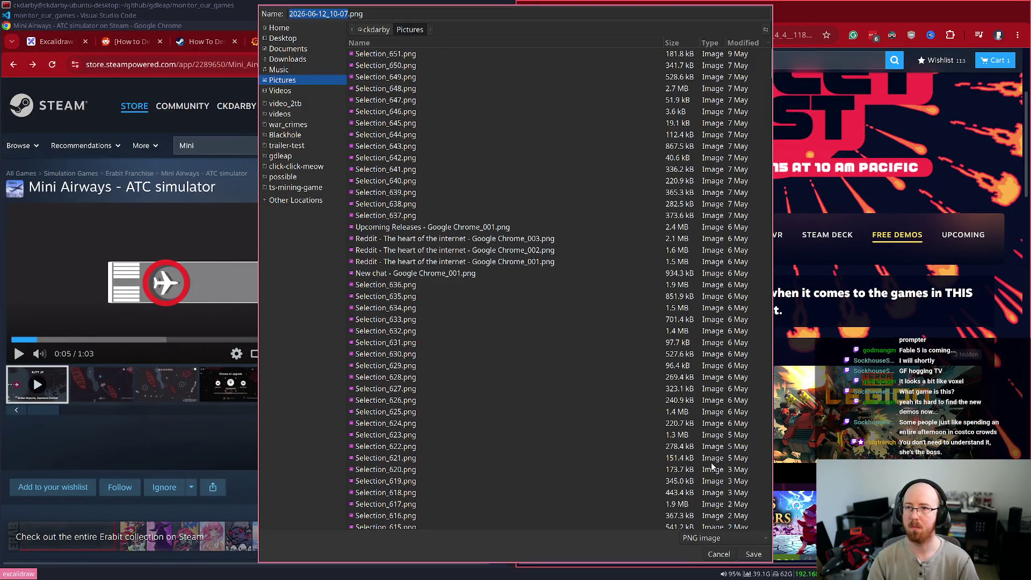
# Step: Name the screenshot steam_bullet_fest and save it to Pictures
pyautogui.write('steam_bullet_fe')
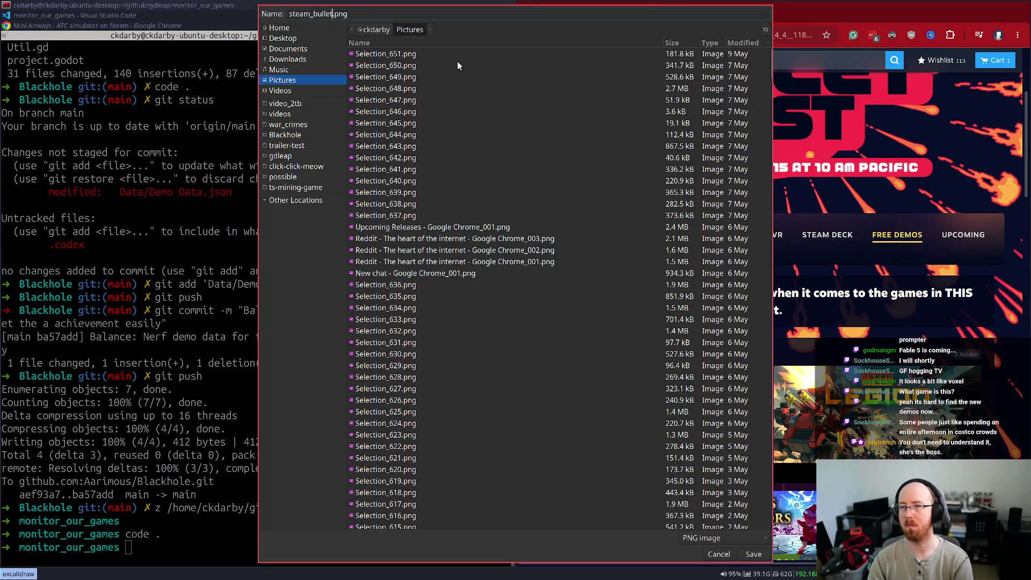
pyautogui.write('st')
pyautogui.press('Return')
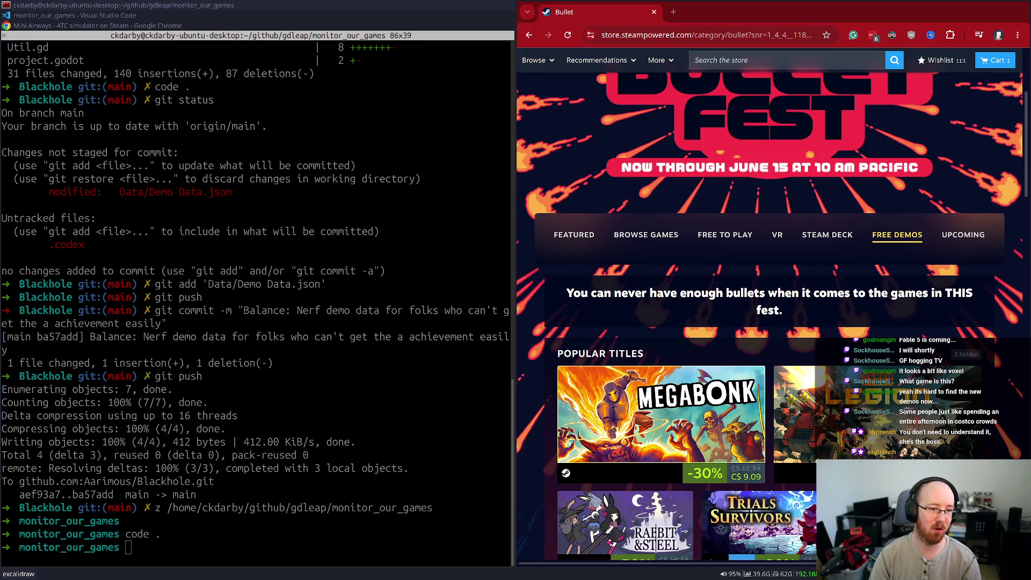
# Step: Focus the browser, expand it to full screen, and show the fest's Featured section
pyautogui.click(875, 243)
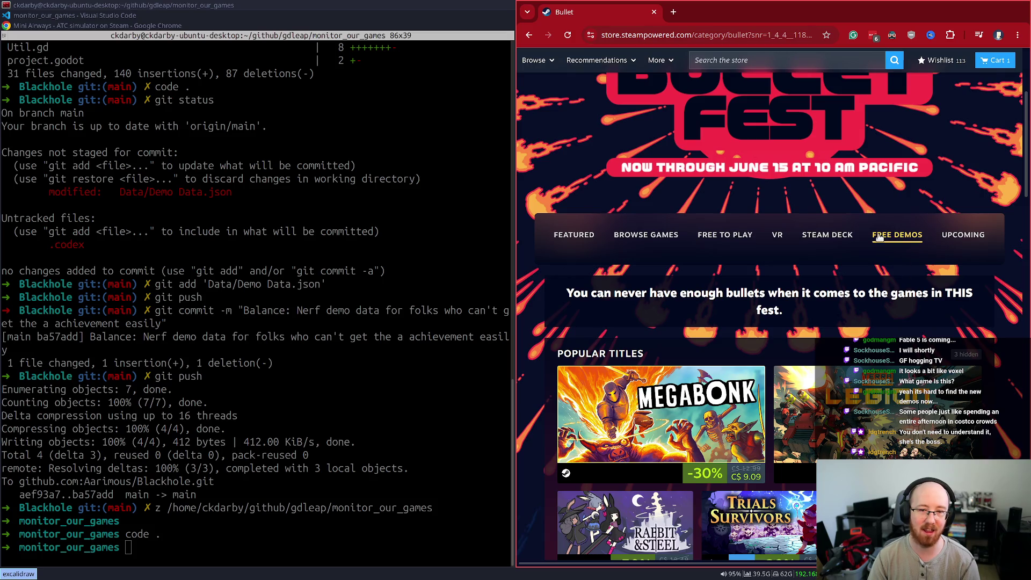
pyautogui.moveTo(732, 392)
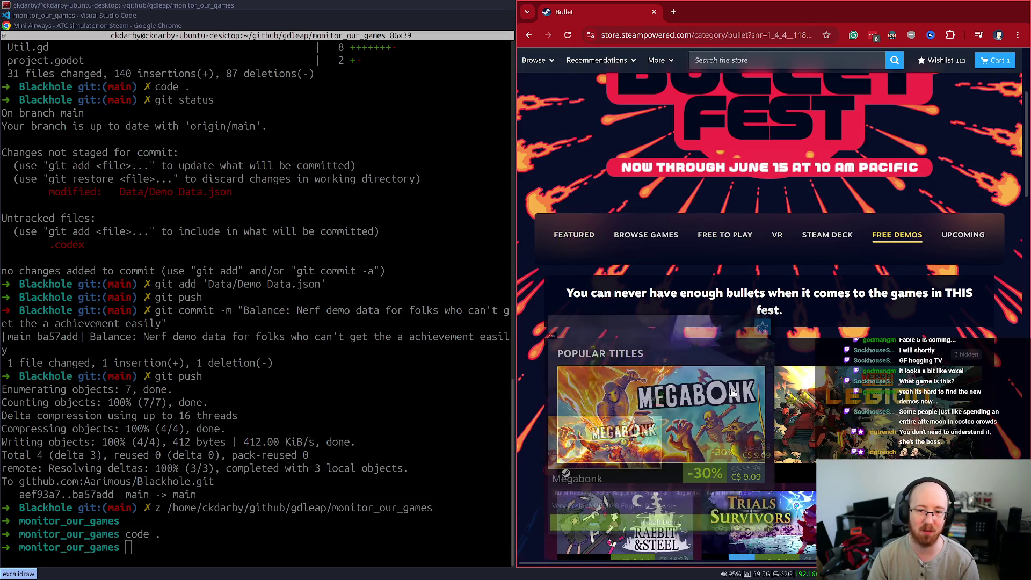
pyautogui.scroll(-1, 785, 298)
pyautogui.moveTo(784, 297)
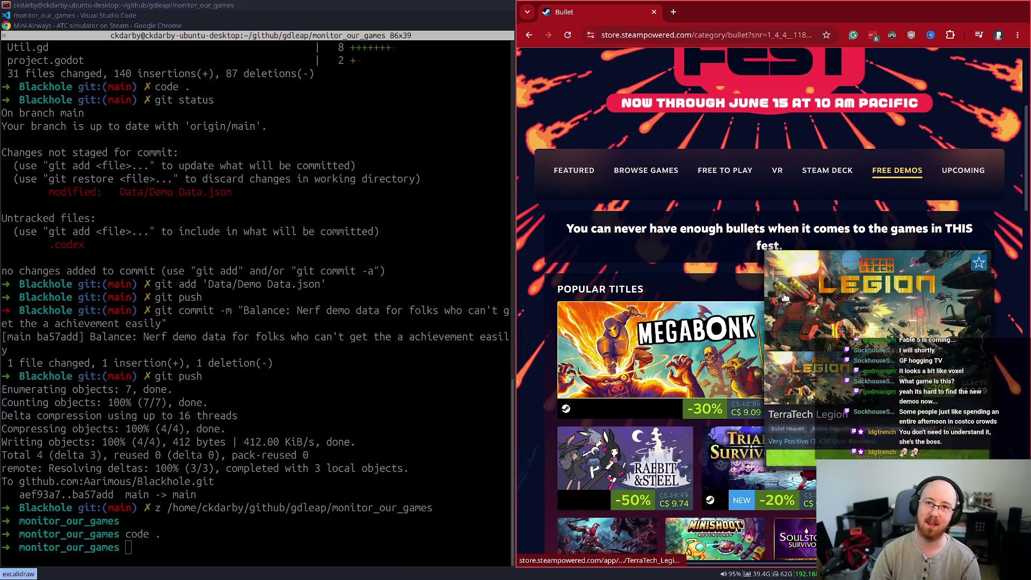
pyautogui.press('super+f')
pyautogui.scroll(3, 604, 282)
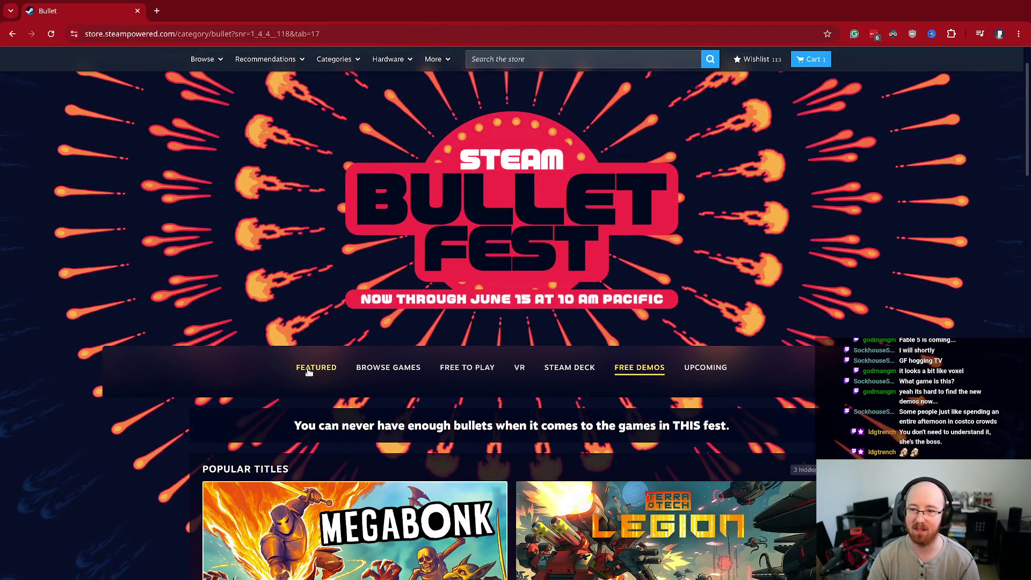
pyautogui.click(309, 372)
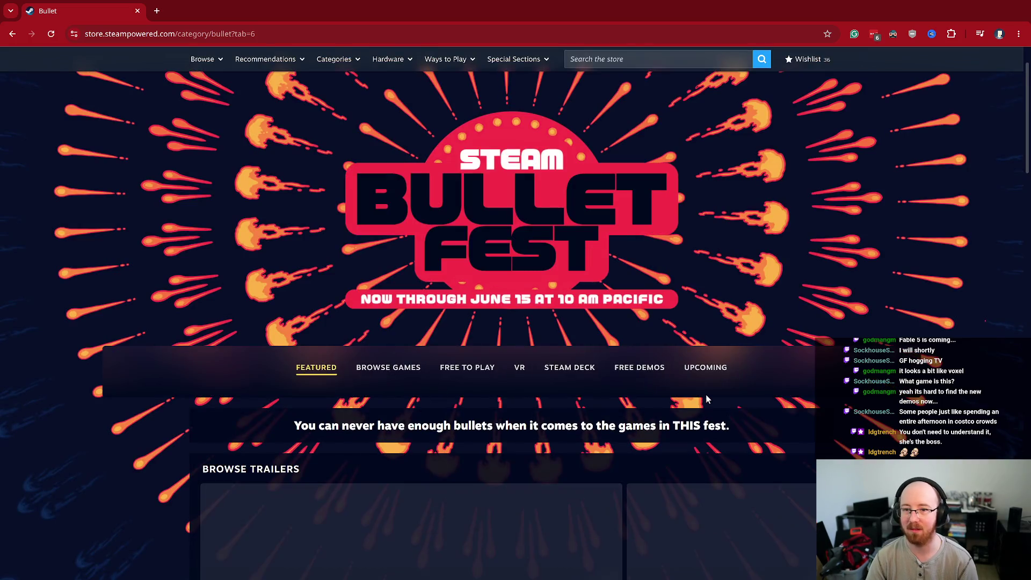
# Step: Switch to Free Demos, scroll to Browse Games, rank by TOP DEMOS, then show all games again
pyautogui.scroll(-3, 706, 396)
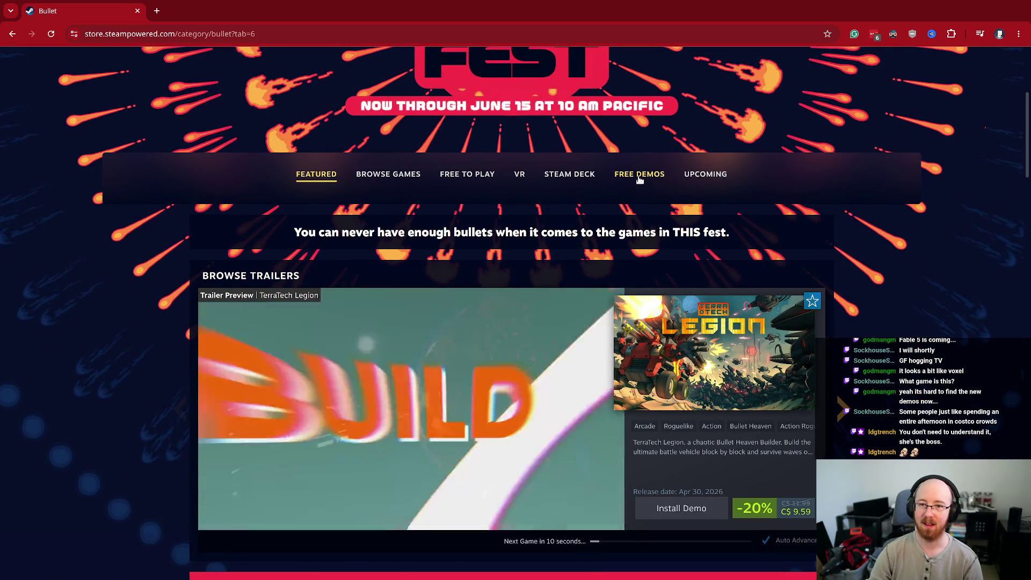
pyautogui.click(640, 175)
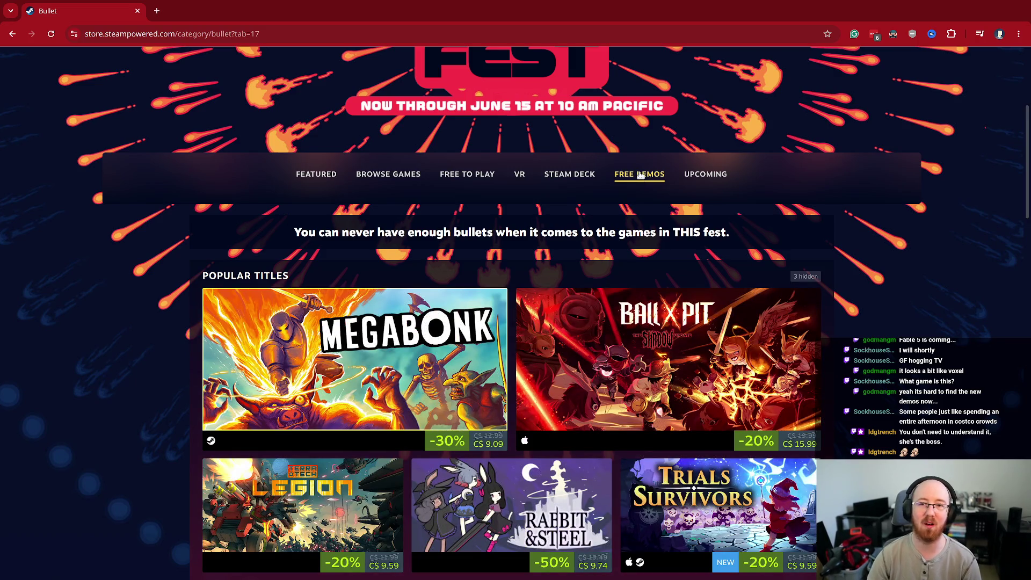
pyautogui.click(324, 178)
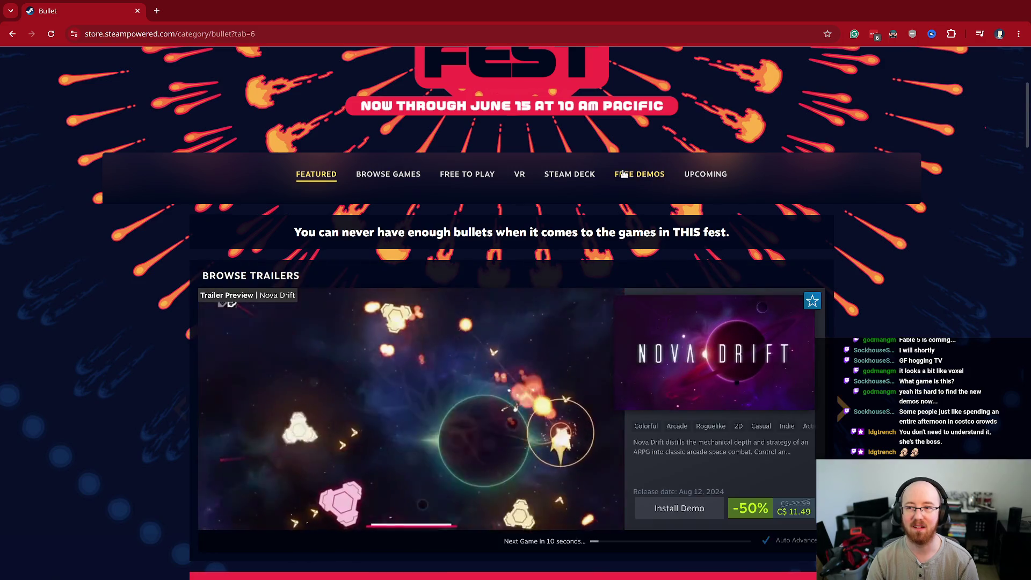
pyautogui.click(623, 175)
pyautogui.scroll(-3, 553, 254)
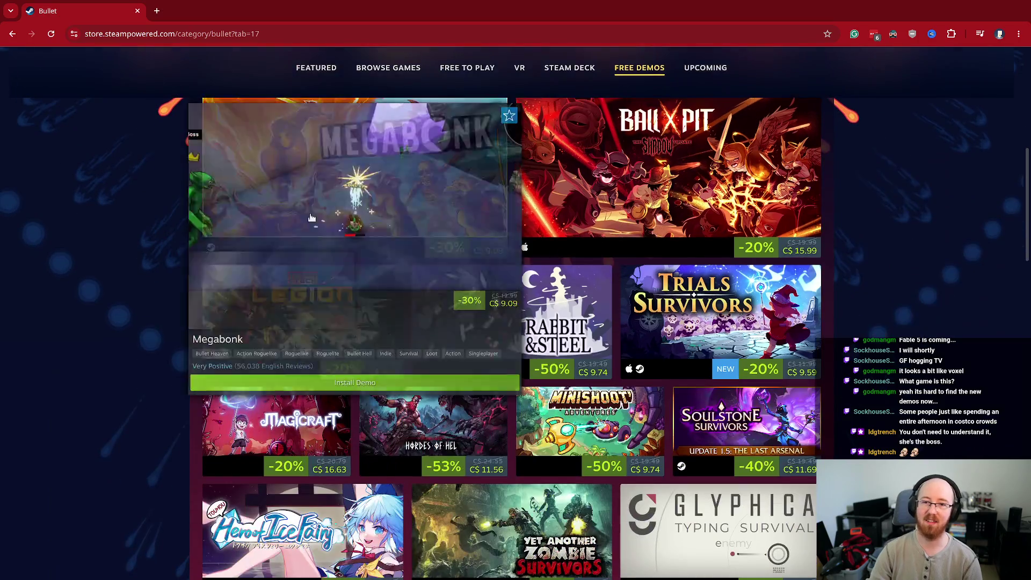
pyautogui.scroll(-3, 630, 395)
pyautogui.scroll(-3, 630, 396)
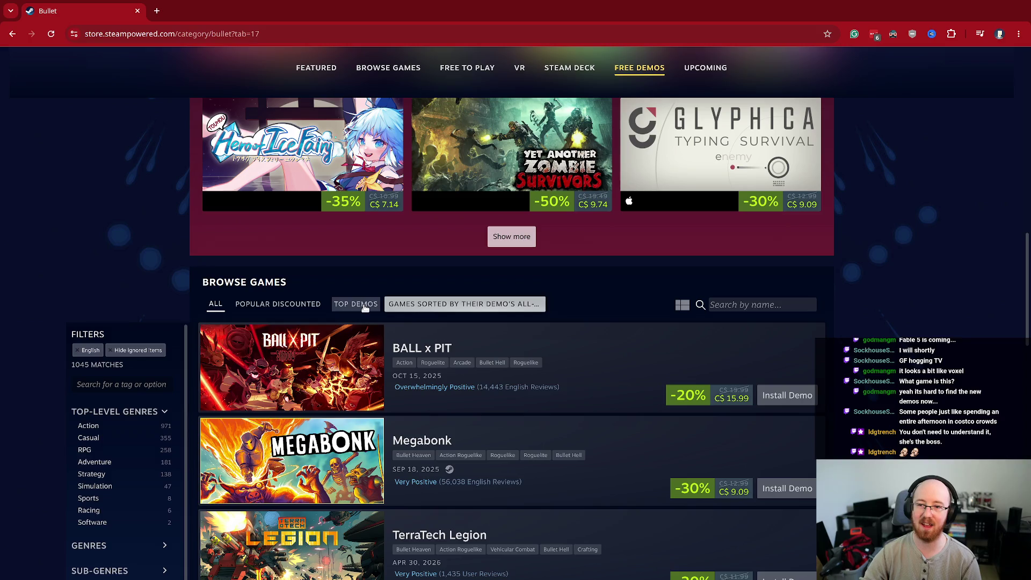
pyautogui.click(365, 306)
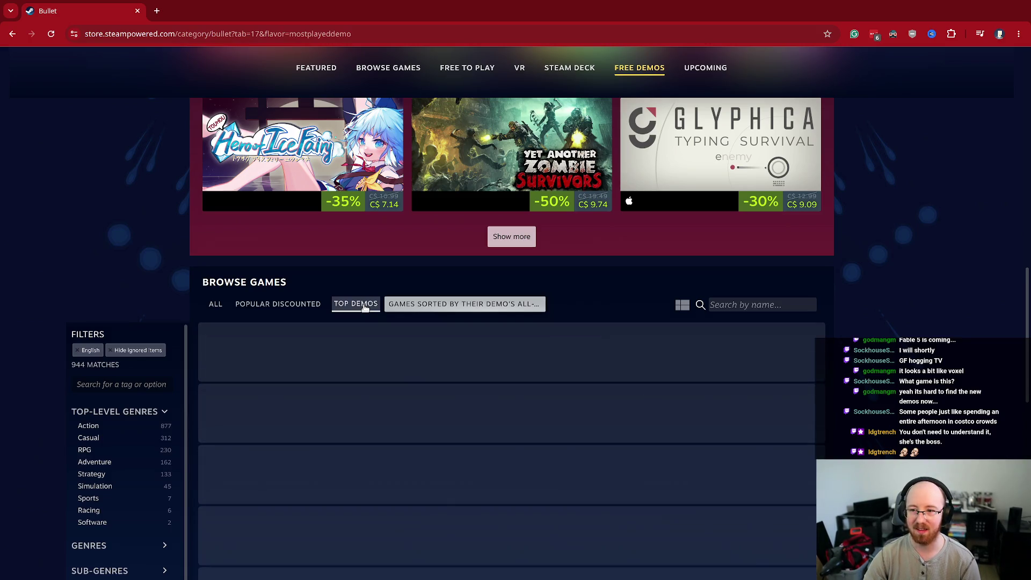
pyautogui.click(215, 304)
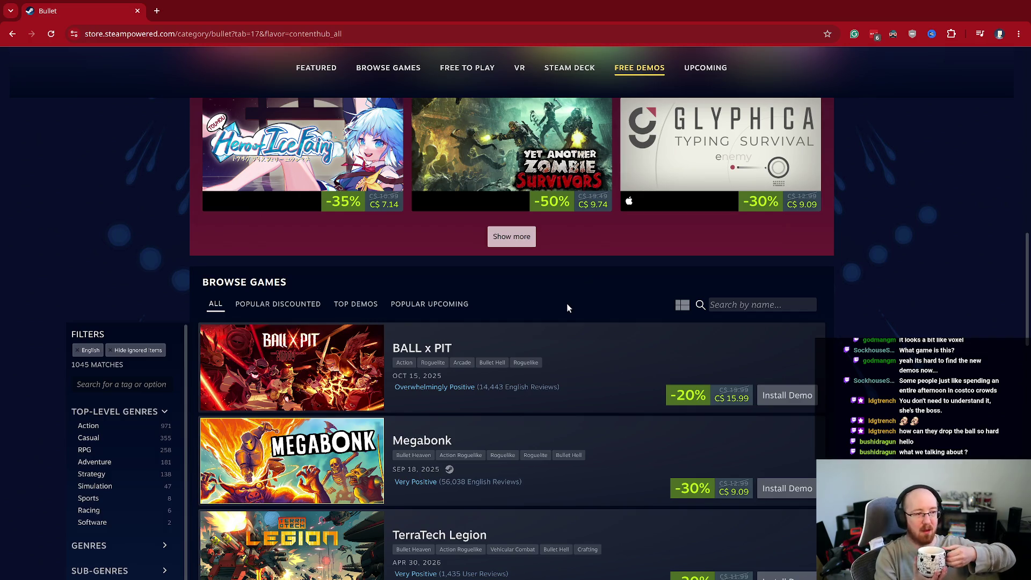
pyautogui.scroll(10, 675, 217)
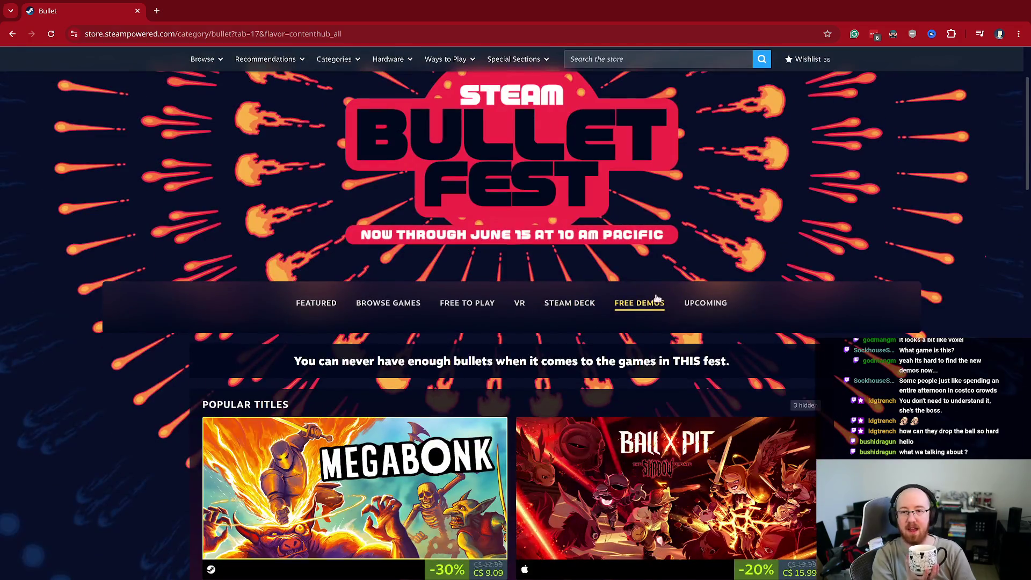
pyautogui.click(575, 306)
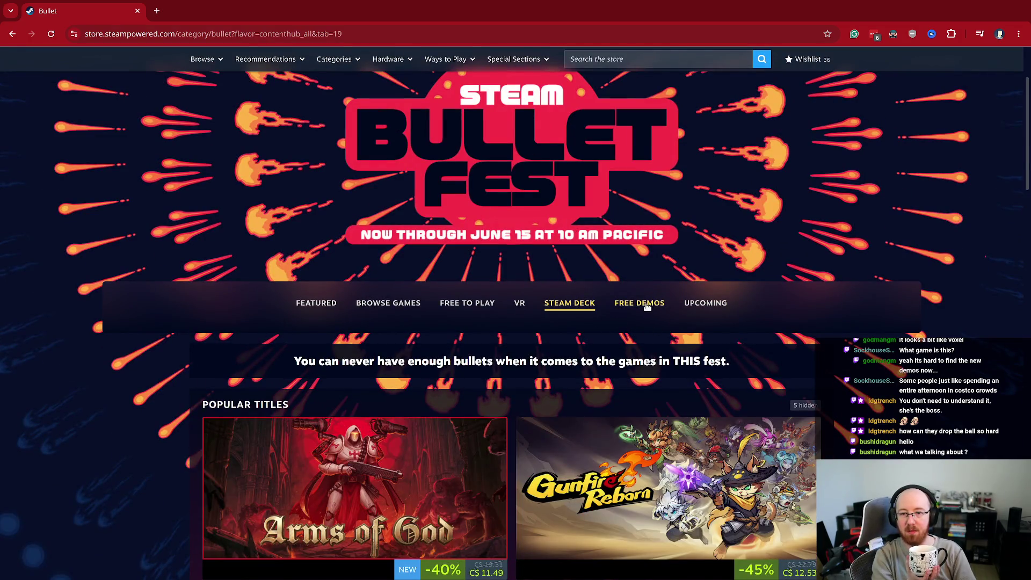
pyautogui.click(644, 308)
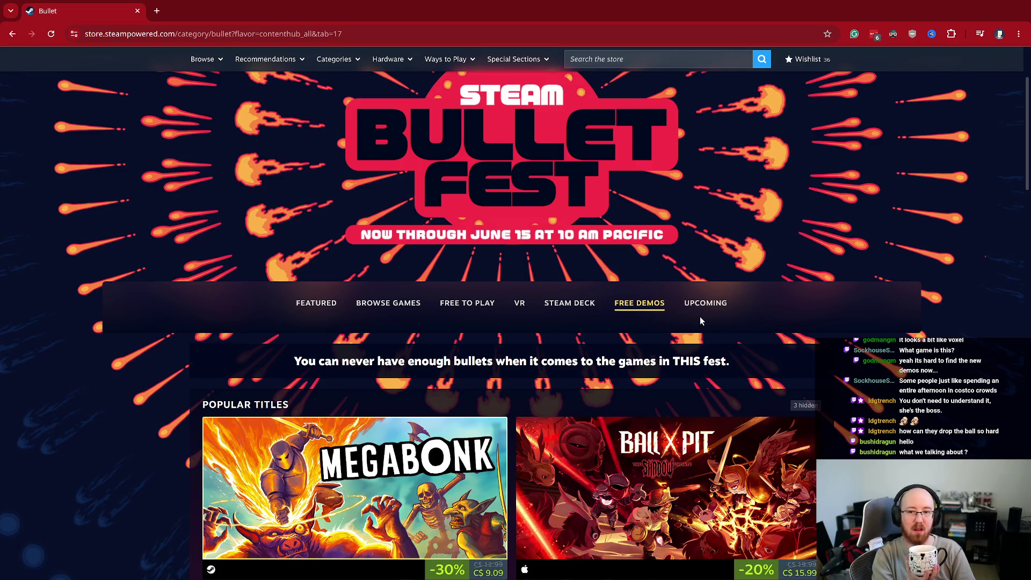
pyautogui.click(586, 315)
pyautogui.scroll(-15, 518, 328)
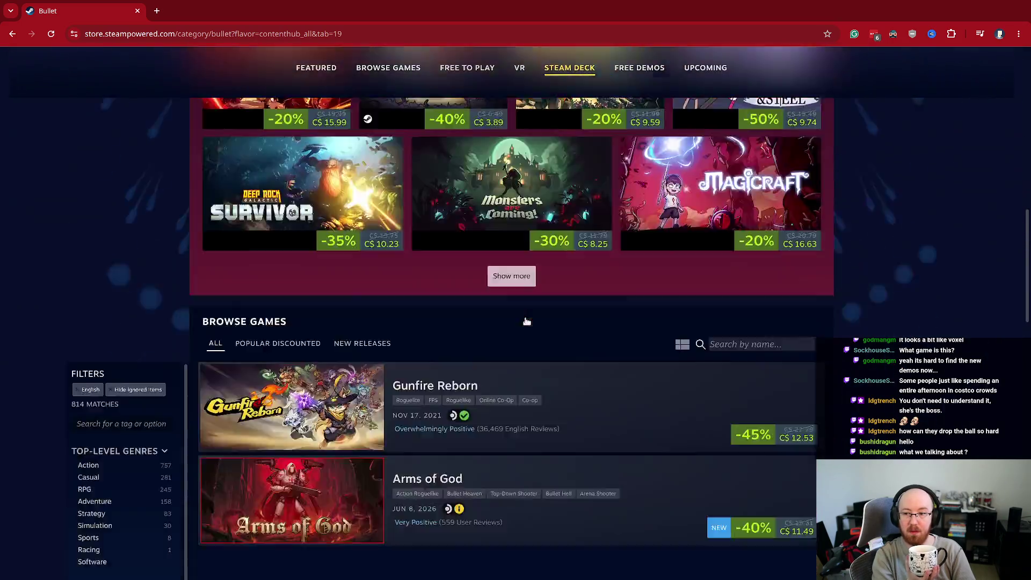
pyautogui.scroll(7, 524, 318)
pyautogui.scroll(6, 555, 293)
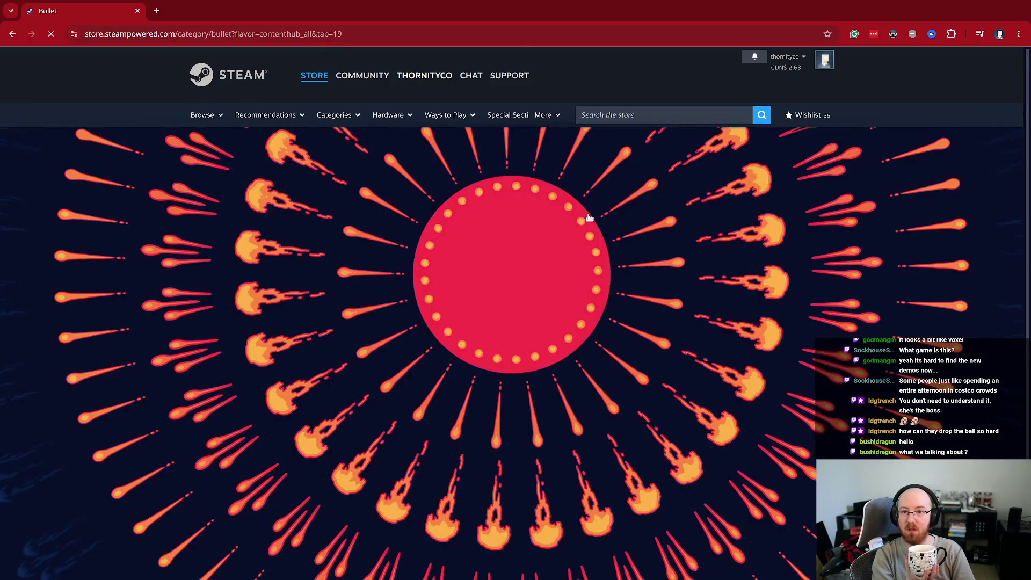
pyautogui.scroll(6, 624, 288)
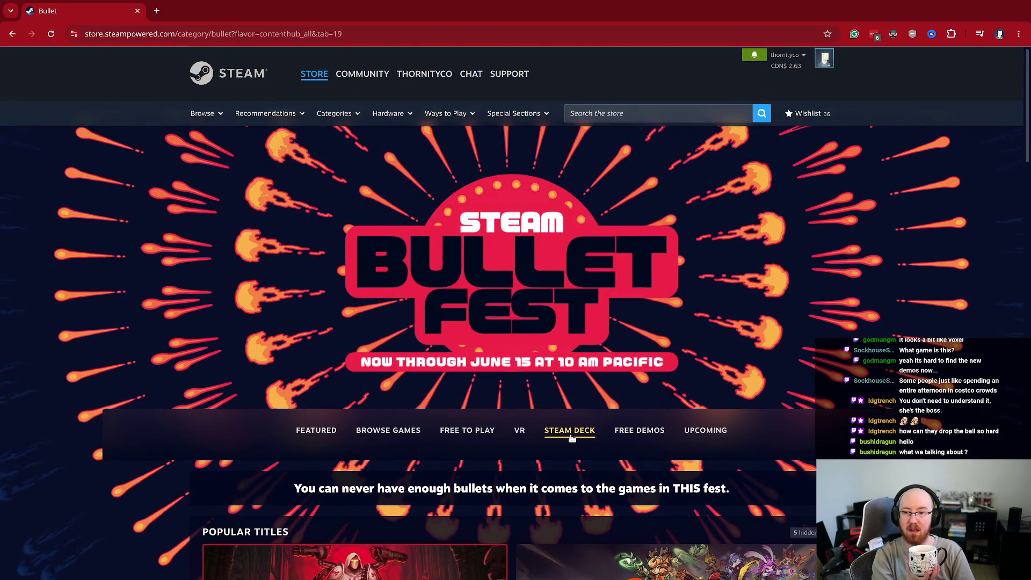
pyautogui.click(322, 430)
pyautogui.hotkey('alt', 'Left')
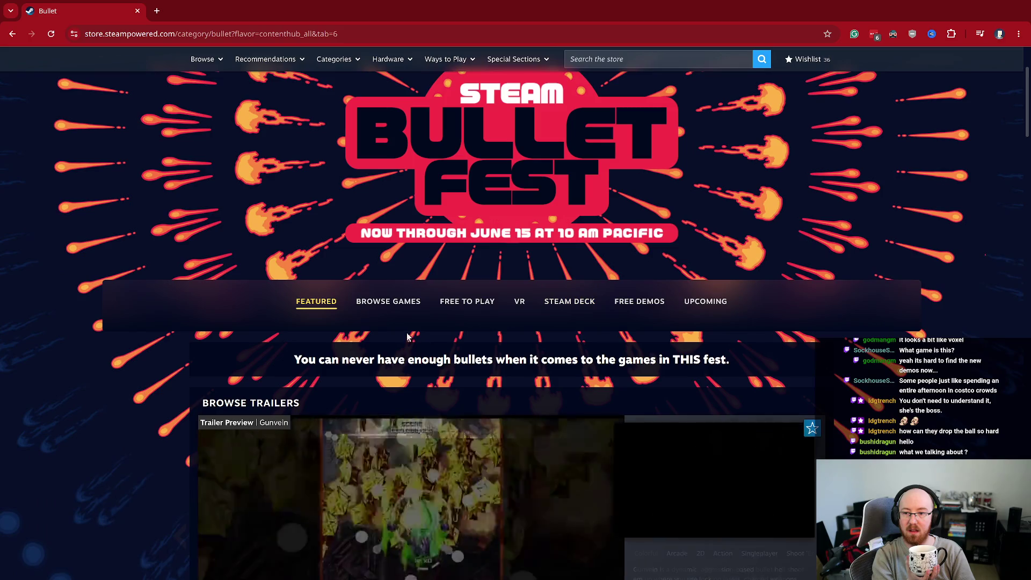
pyautogui.click(474, 307)
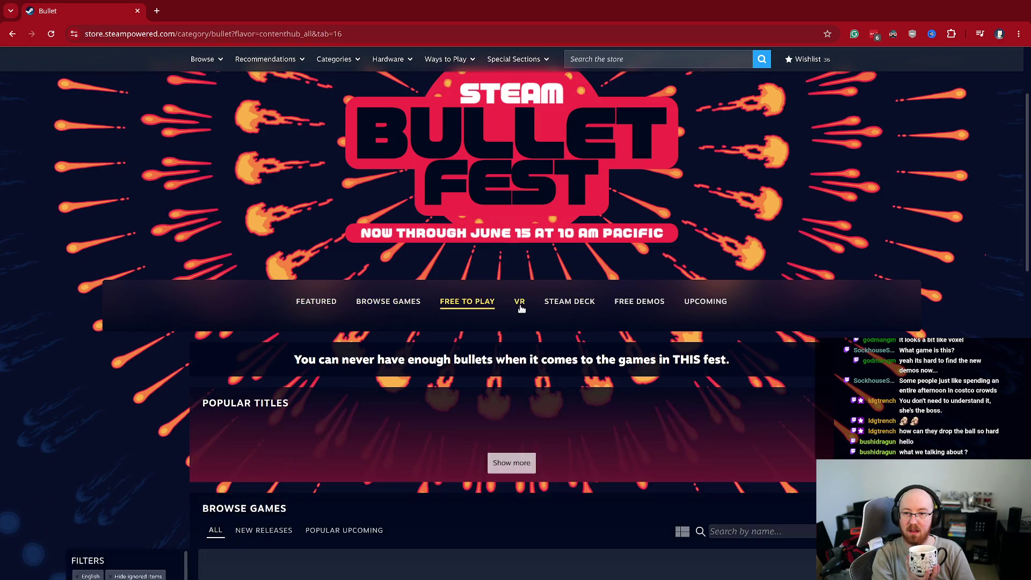
pyautogui.scroll(-12, 523, 309)
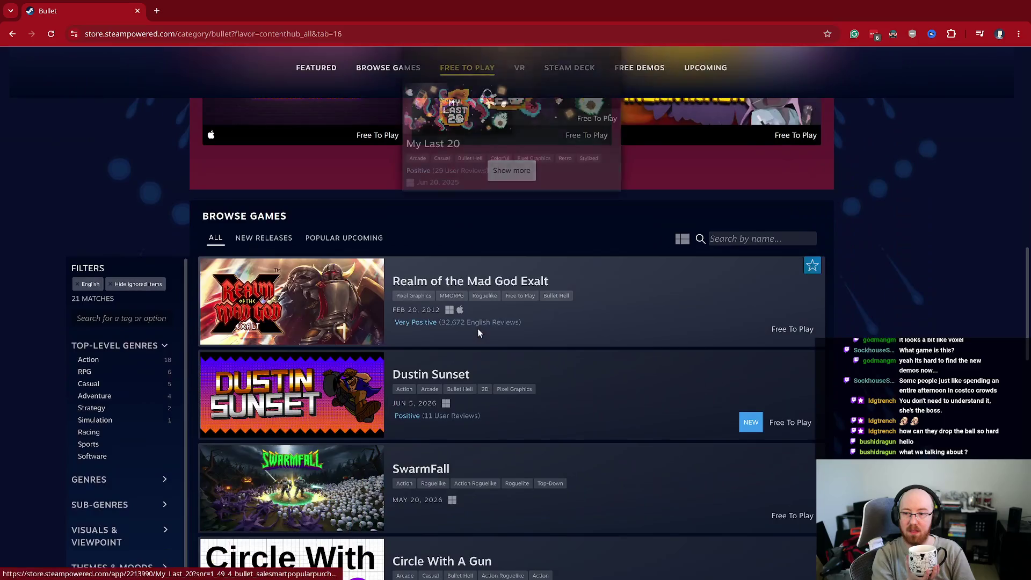
pyautogui.scroll(8, 522, 311)
pyautogui.scroll(3, 523, 315)
pyautogui.click(519, 241)
pyautogui.scroll(-5, 553, 332)
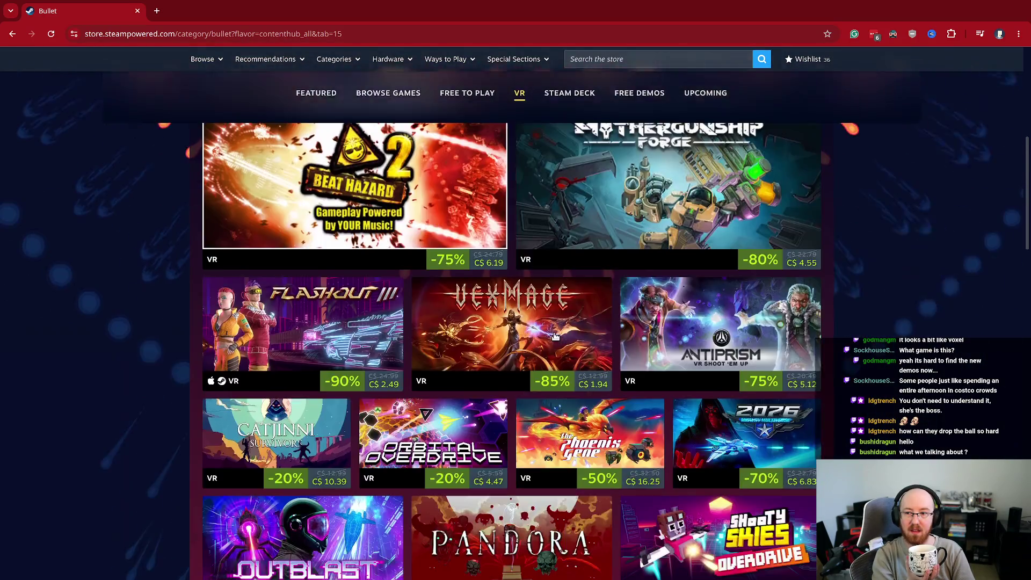
pyautogui.scroll(-4, 554, 335)
pyautogui.scroll(4, 555, 336)
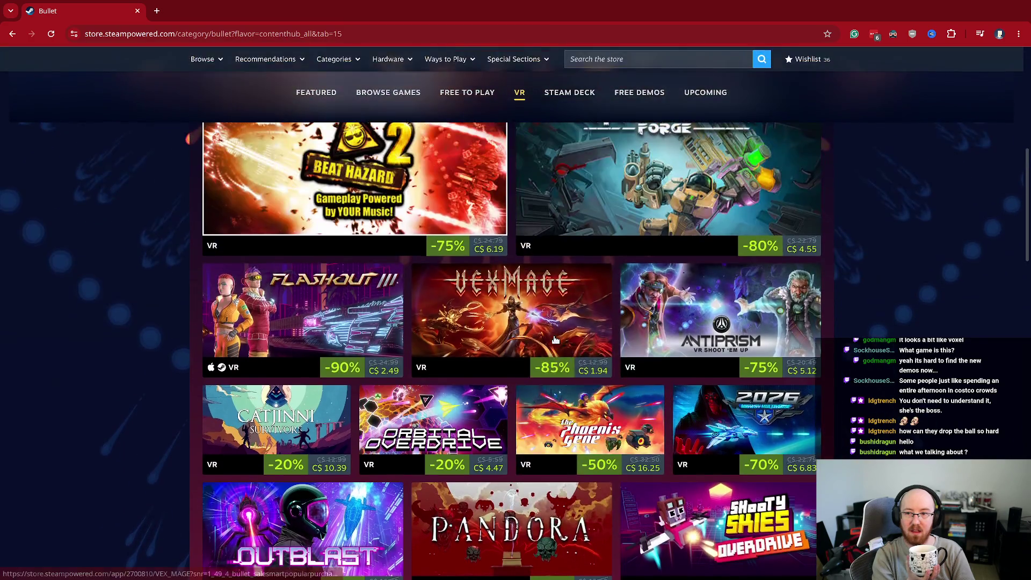
pyautogui.scroll(5, 532, 329)
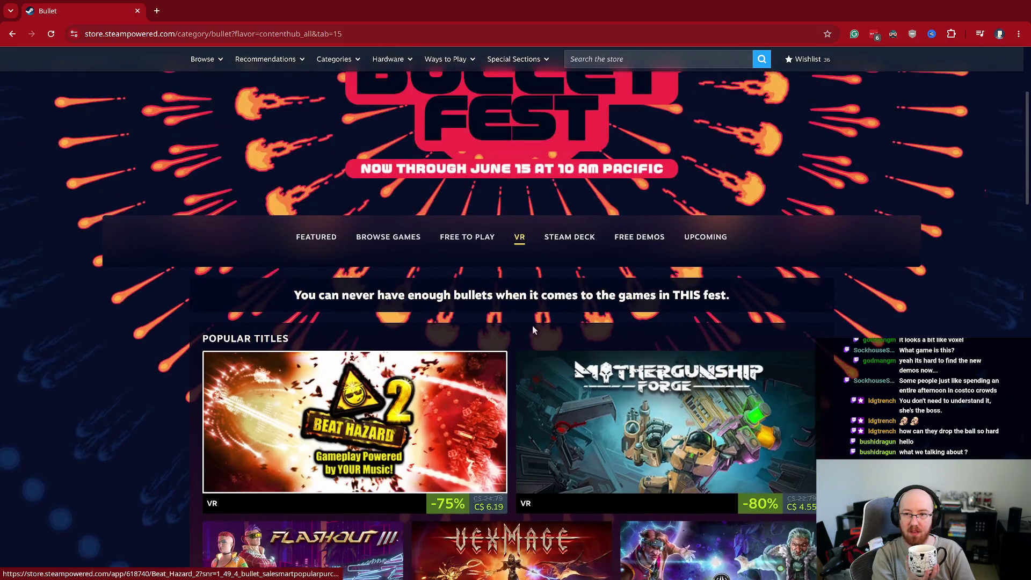
pyautogui.click(468, 241)
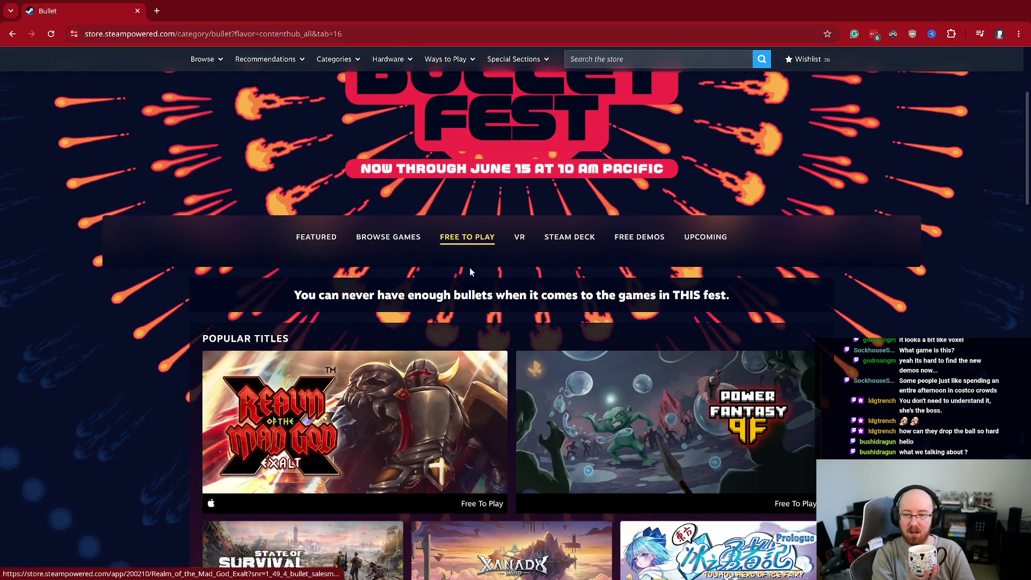
pyautogui.click(386, 239)
pyautogui.moveTo(474, 398)
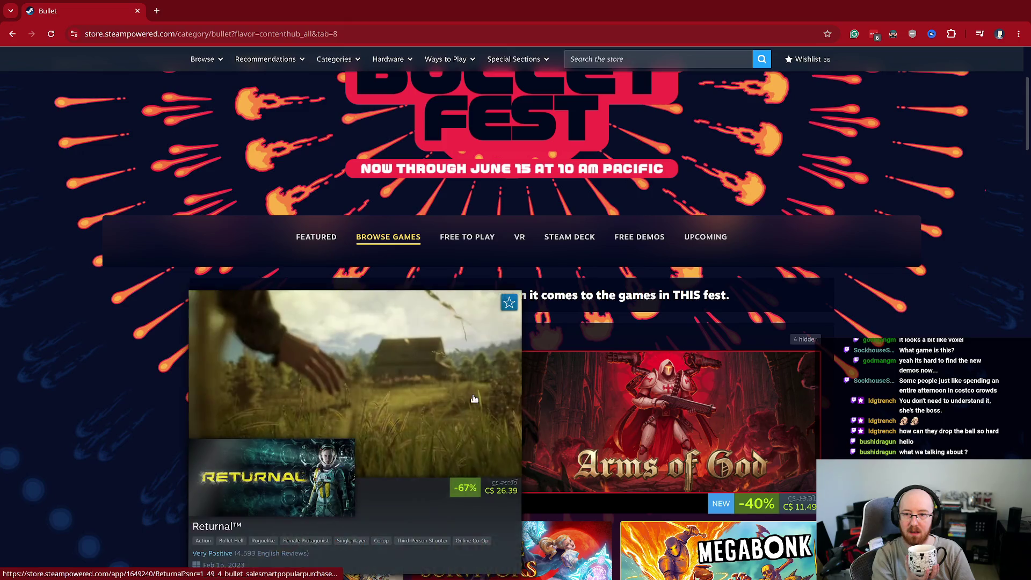
pyautogui.click(569, 237)
pyautogui.scroll(-2, 240, 438)
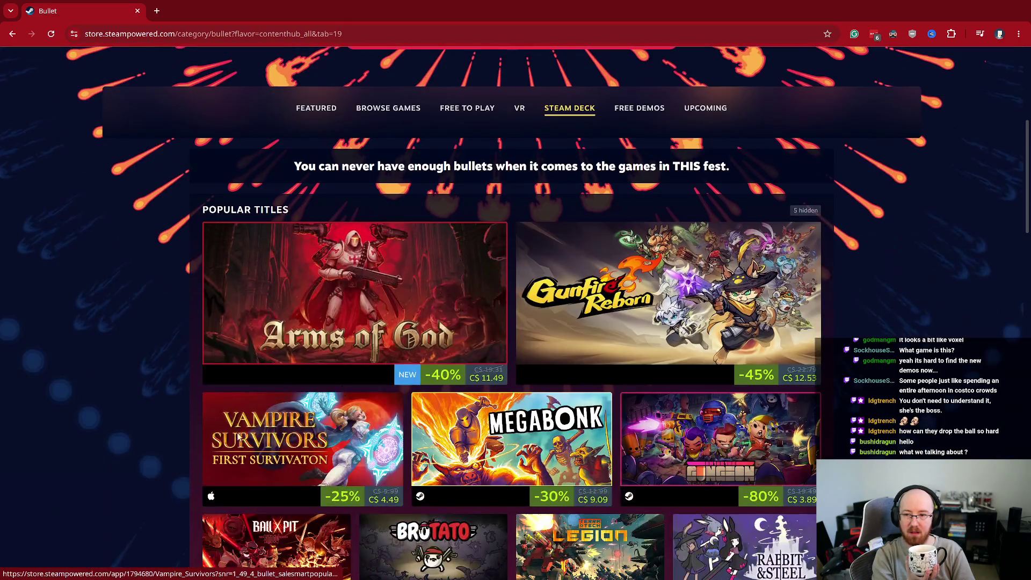
pyautogui.moveTo(543, 491)
pyautogui.scroll(-1, 543, 491)
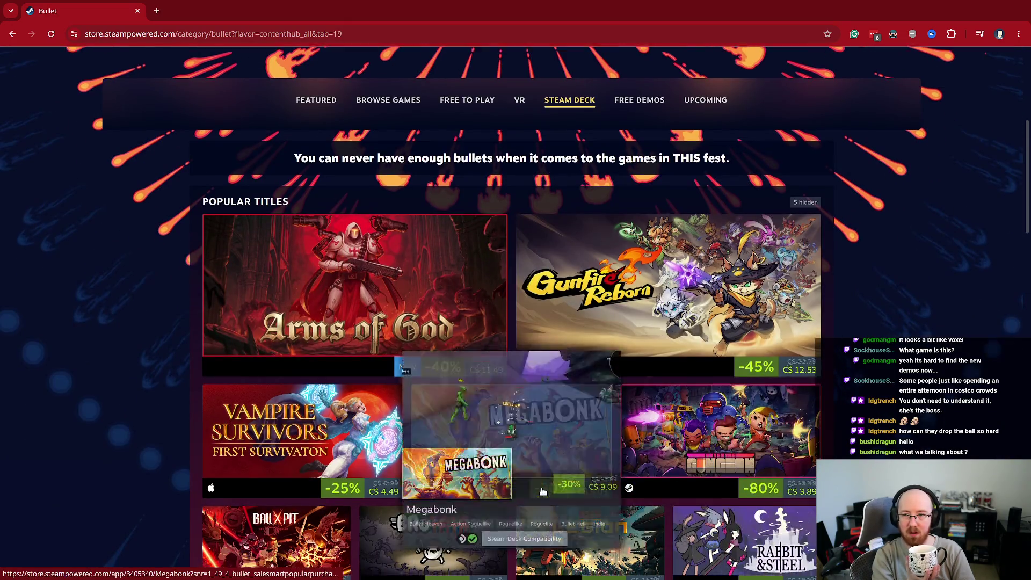
pyautogui.scroll(-3, 543, 491)
pyautogui.scroll(-2, 649, 489)
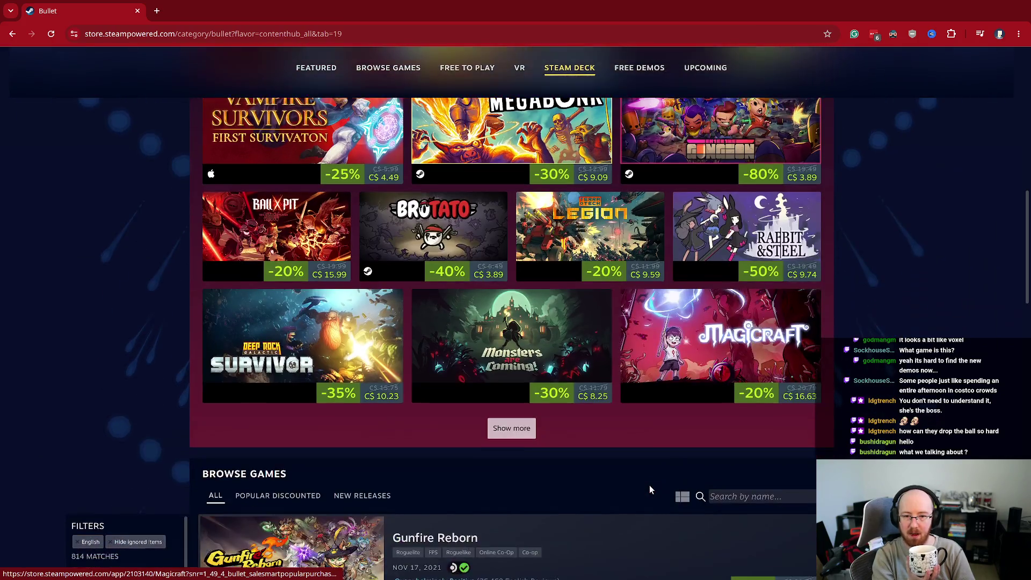
pyautogui.scroll(6, 650, 489)
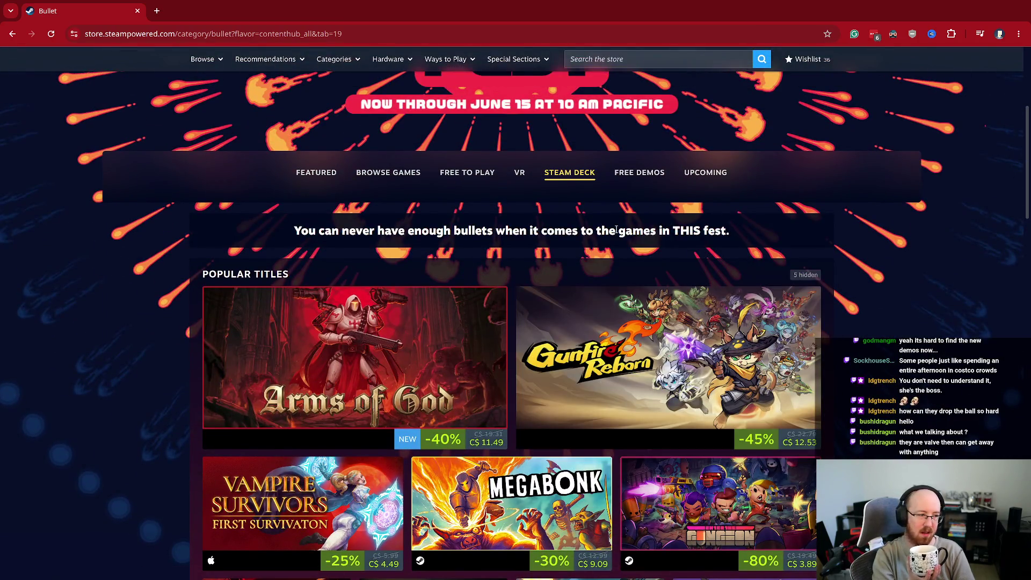
pyautogui.click(639, 172)
pyautogui.scroll(-2, 172, 301)
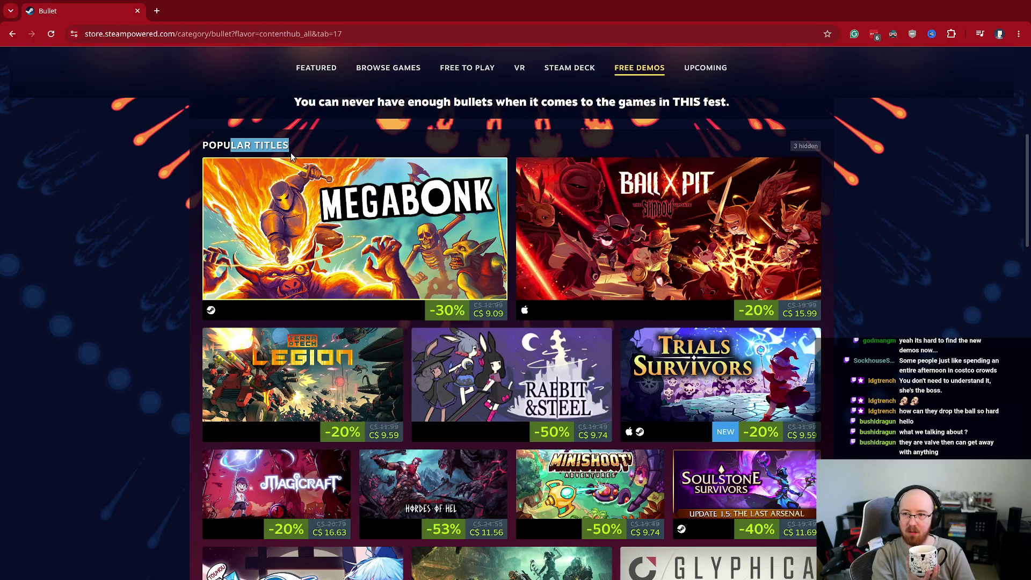
pyautogui.moveTo(480, 379)
pyautogui.scroll(-4, 480, 379)
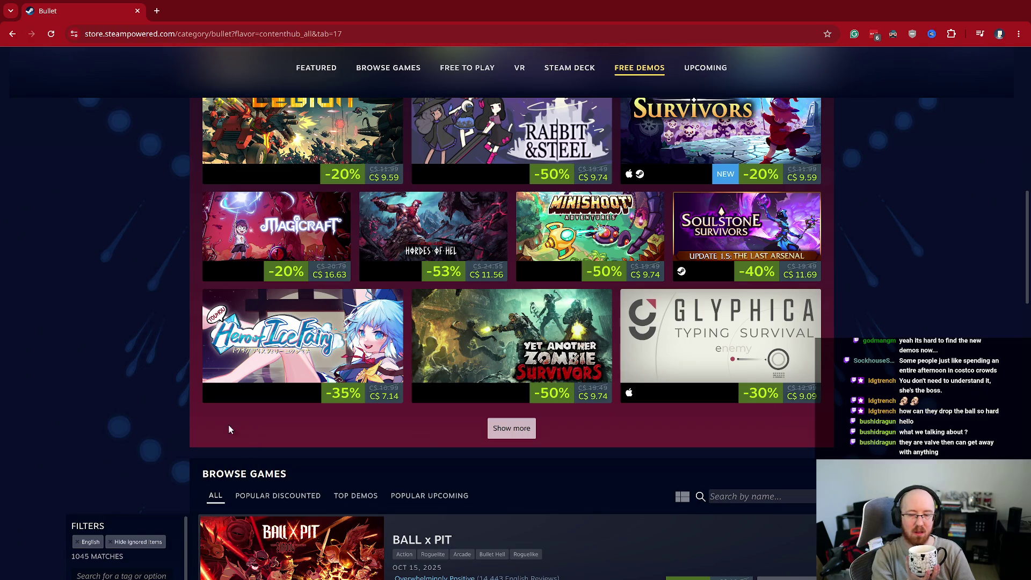
pyautogui.scroll(8, 427, 456)
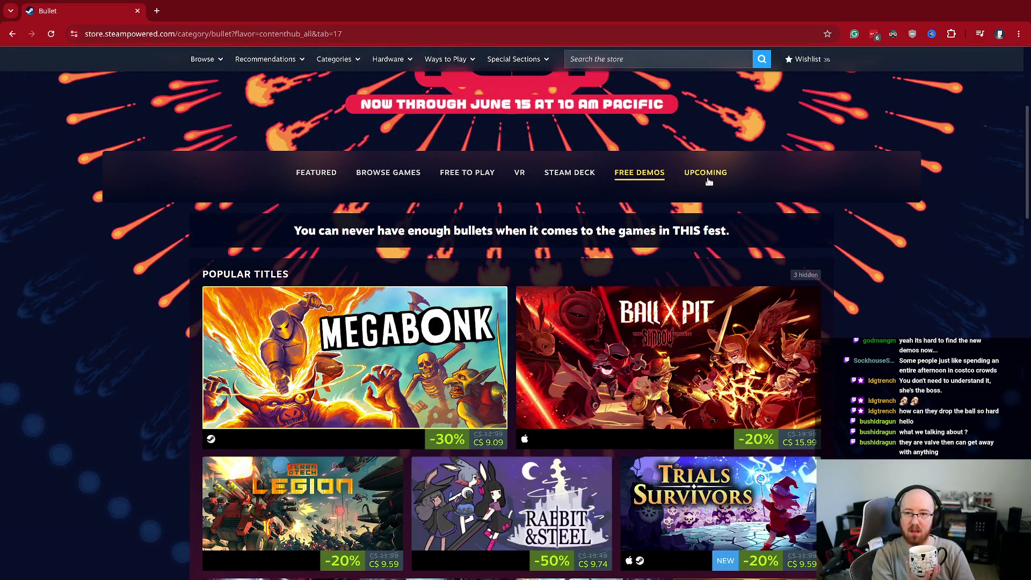
# Step: Open the fest's Upcoming section and scroll through its games
pyautogui.click(708, 179)
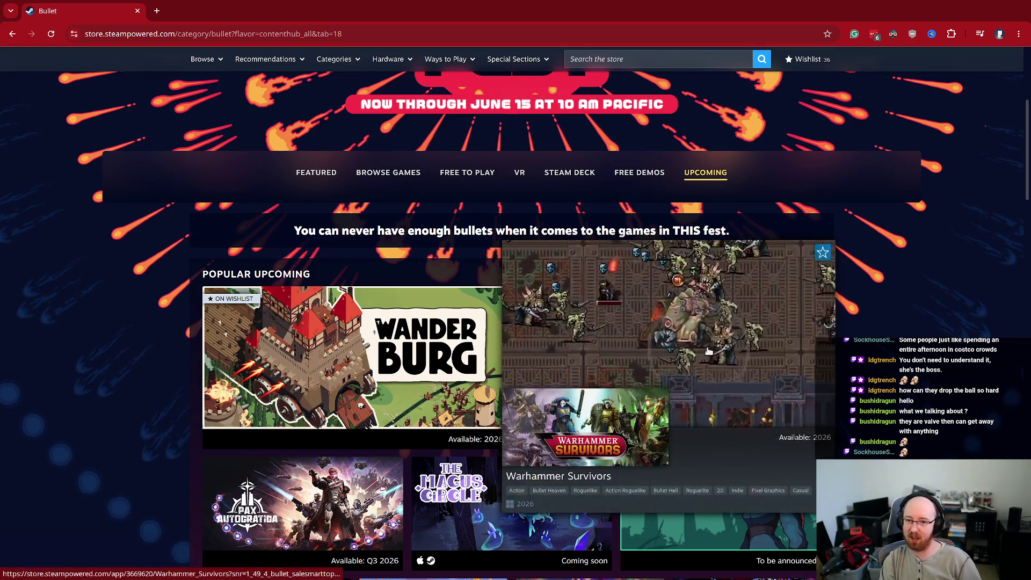
pyautogui.scroll(-5, 704, 349)
pyautogui.scroll(-7, 704, 350)
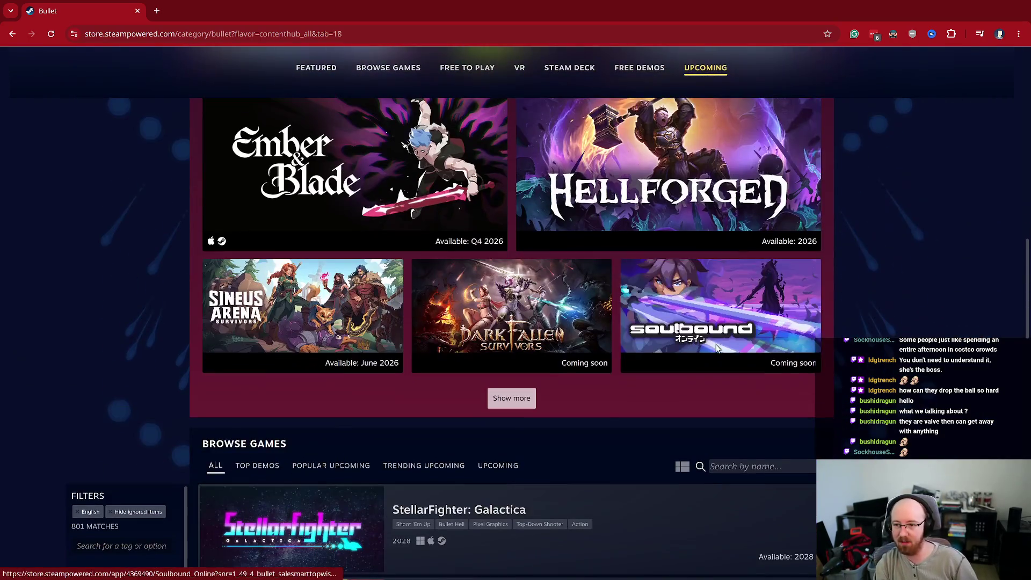
pyautogui.scroll(-4, 717, 349)
pyautogui.scroll(15, 763, 412)
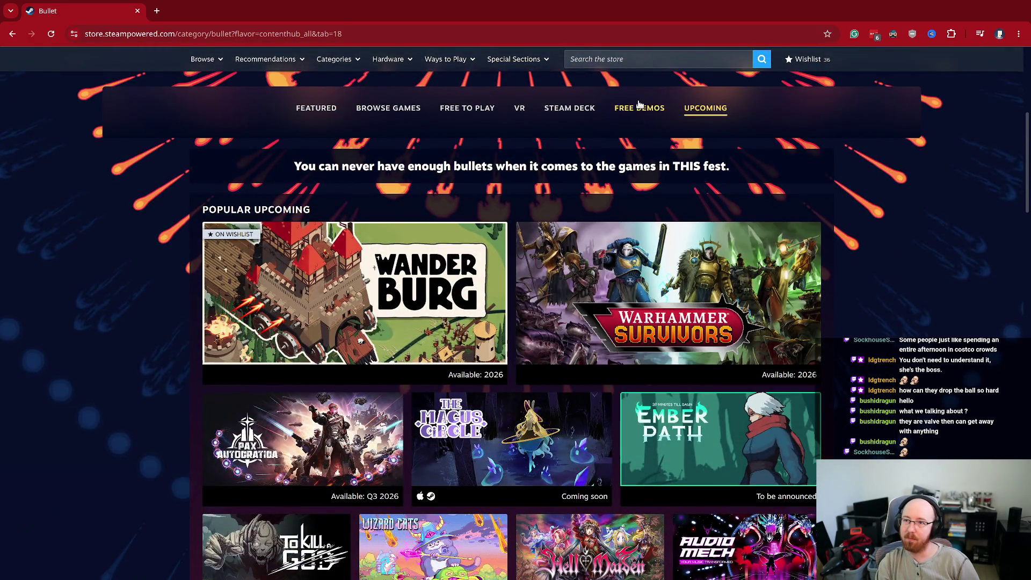
# Step: Cycle through Steam Deck, Upcoming, VR, Free to Play, Browse Games and Featured, then open Megabonk from Free Demos in a new tab
pyautogui.click(639, 106)
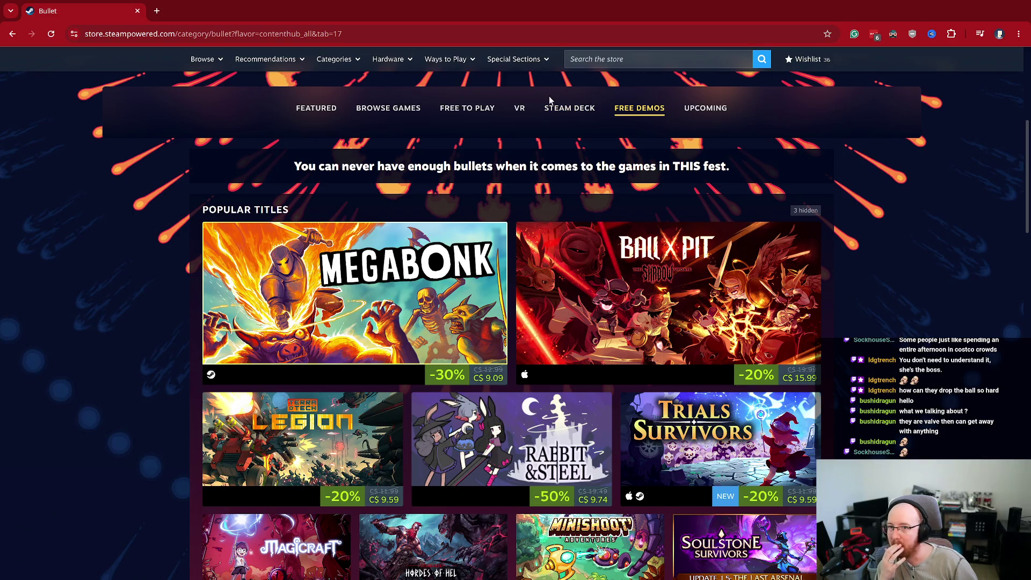
pyautogui.click(553, 102)
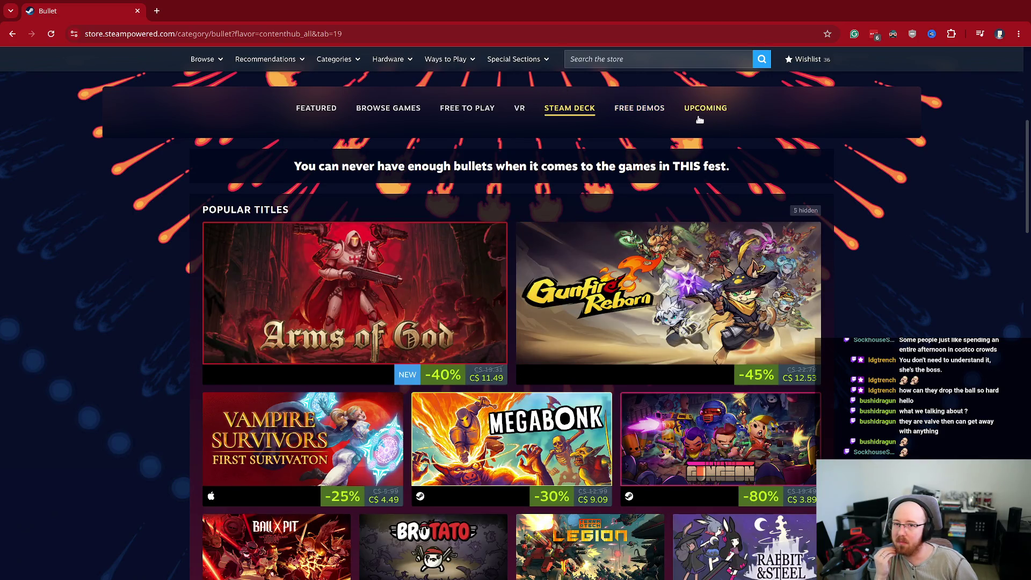
pyautogui.click(700, 118)
pyautogui.click(518, 110)
pyautogui.click(472, 111)
pyautogui.click(367, 110)
pyautogui.click(334, 113)
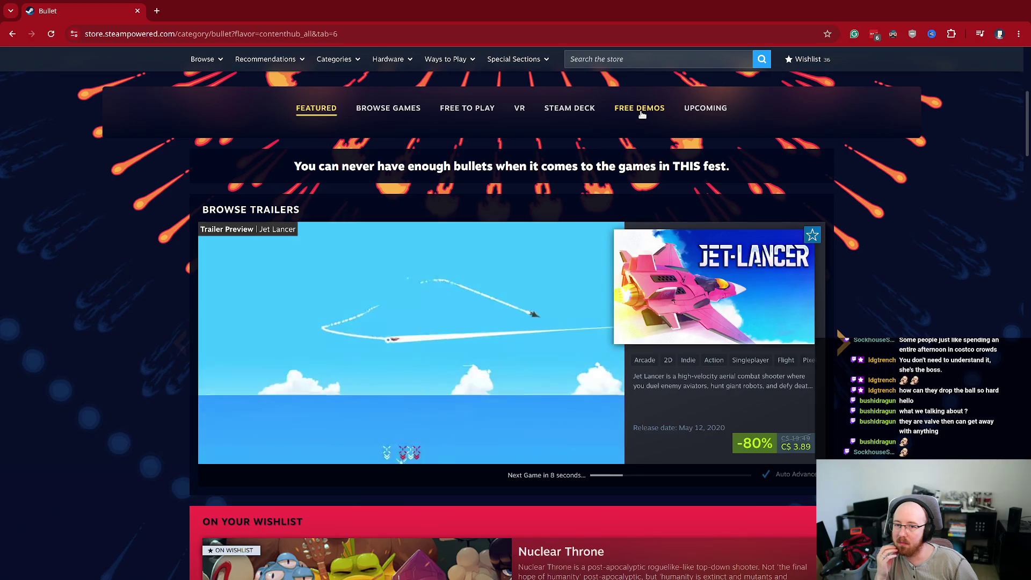
pyautogui.click(641, 115)
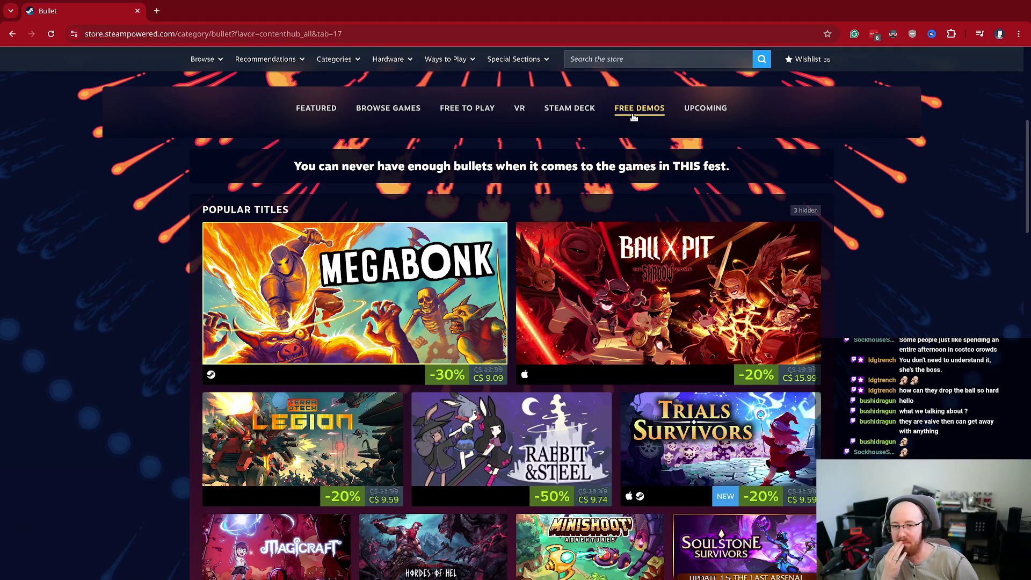
pyautogui.middleClick(376, 294)
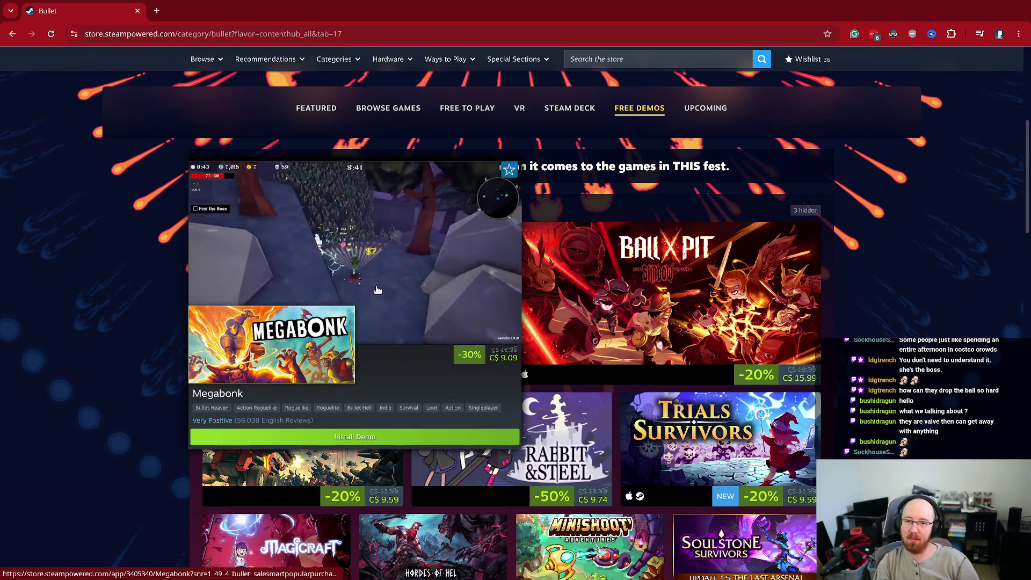
# Step: Open BALL x PIT, TerraTech Legion, Rabbit and Steel and Trials Survivors store pages in new tabs
pyautogui.middleClick(623, 286)
pyautogui.middleClick(301, 438)
pyautogui.middleClick(510, 437)
pyautogui.middleClick(720, 438)
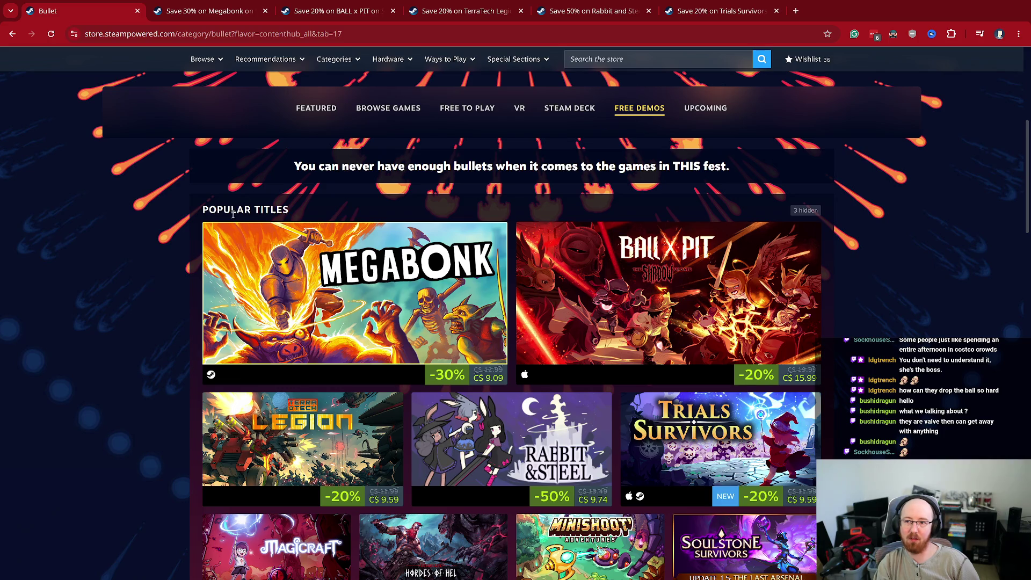
# Step: Try the BALL x PIT demo download and dismiss the Got Steam prompt
pyautogui.click(330, 11)
pyautogui.scroll(-8, 471, 404)
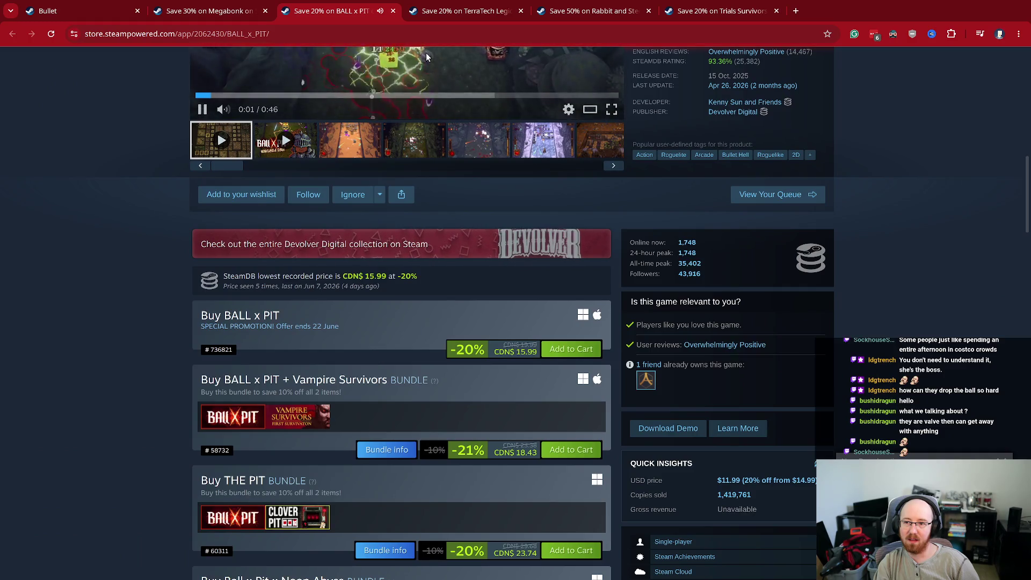
pyautogui.scroll(-6, 230, 385)
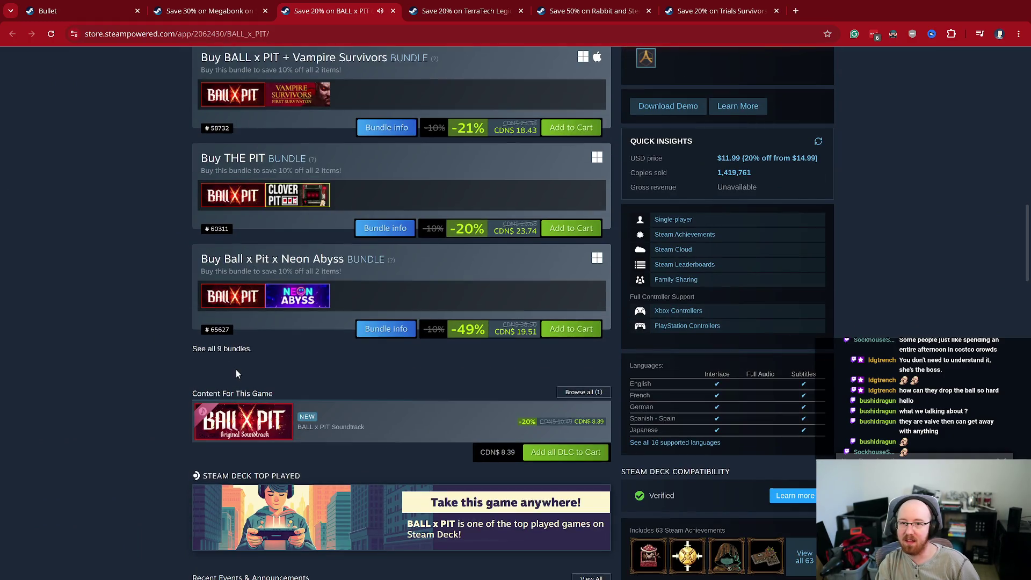
pyautogui.scroll(5, 262, 343)
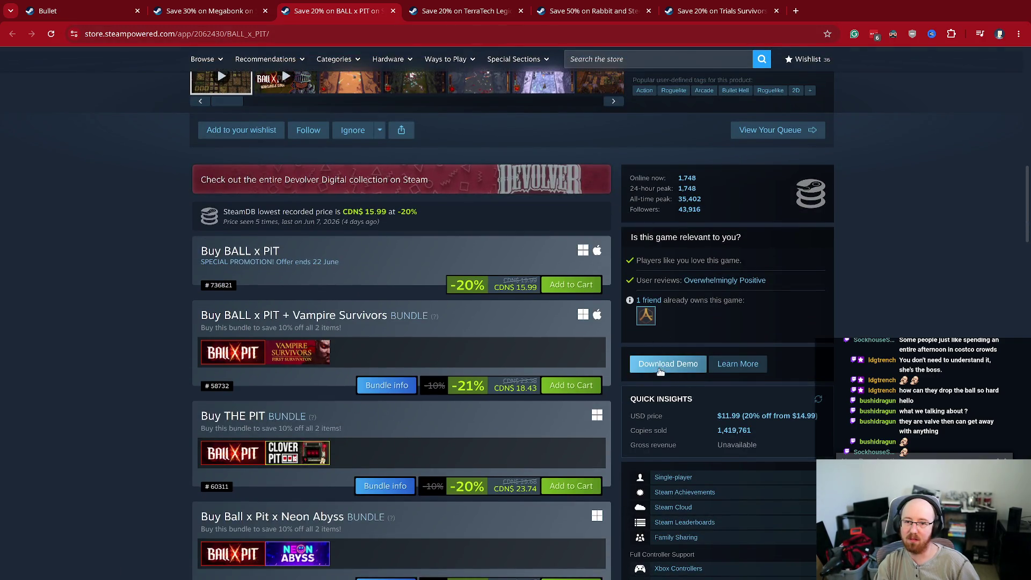
pyautogui.click(668, 364)
pyautogui.press('Escape')
# Step: Scroll the TerraTech Legion page and search its text for 'supp'
pyautogui.hotkey('ctrl', 'Tab')
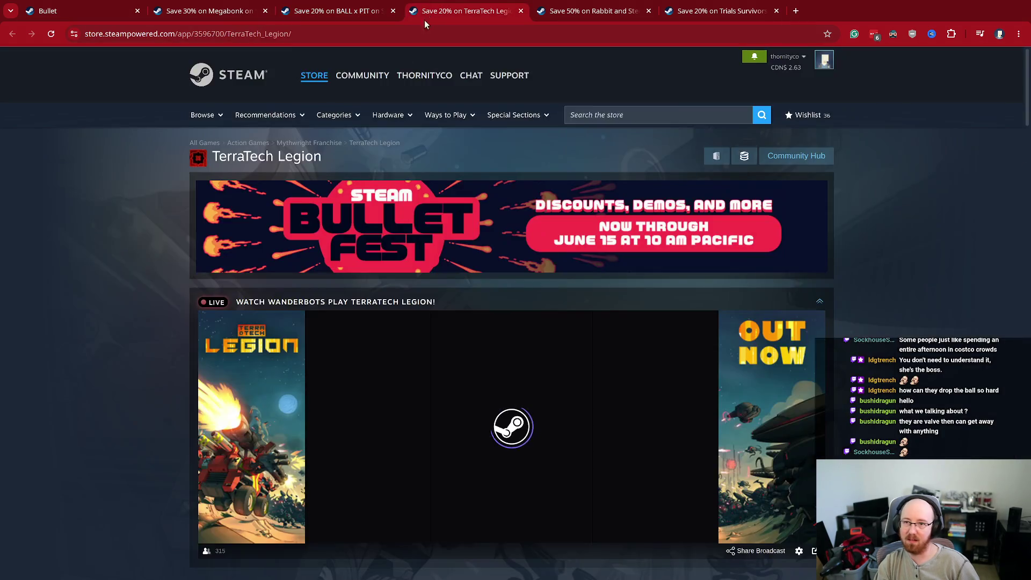
pyautogui.scroll(-6, 495, 199)
pyautogui.scroll(-5, 494, 198)
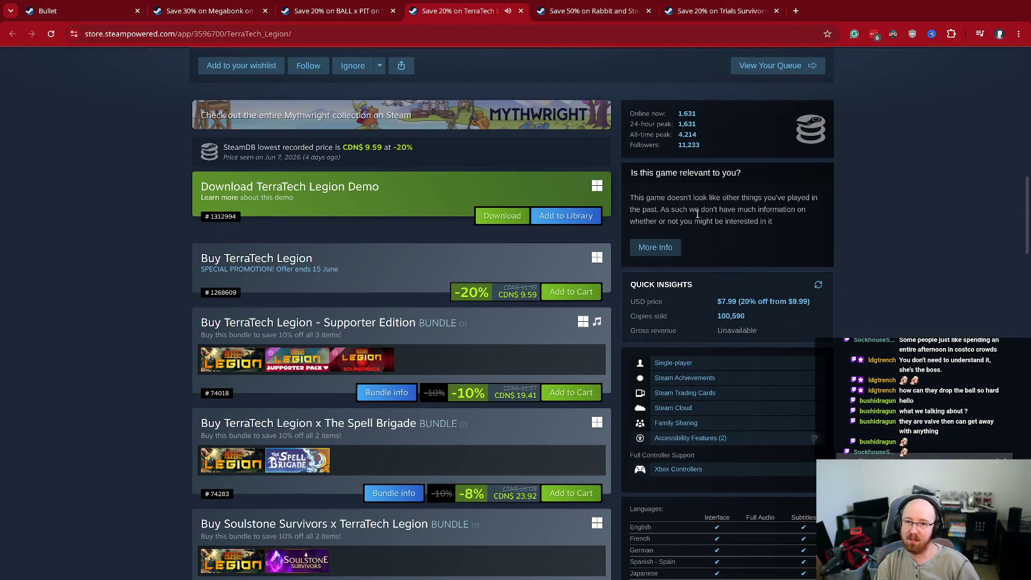
pyautogui.hotkey('ctrl', 'f')
pyautogui.write('supp')
pyautogui.press('Escape')
# Step: Find the demo offers on Rabbit and Steel and Trials Survivors, then close the checked tabs
pyautogui.hotkey('ctrl', 'Tab')
pyautogui.write('emo')
pyautogui.press('Escape')
pyautogui.hotkey('ctrl', 'Tab')
pyautogui.hotkey('ctrl', 'f')
pyautogui.write('demo')
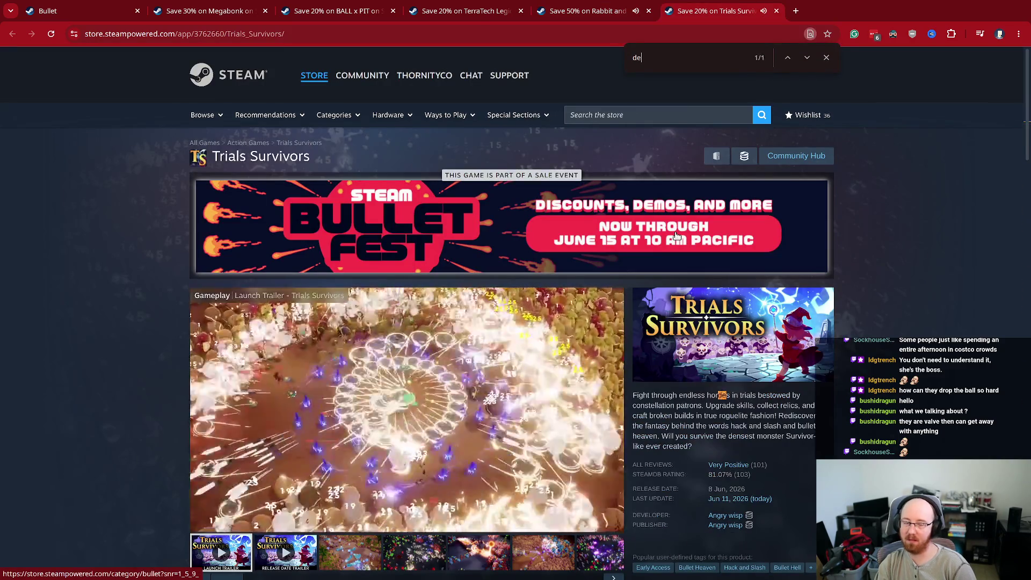
pyautogui.hotkey('ctrl', 'w')
pyautogui.hotkey('ctrl', 'w')
pyautogui.hotkey('ctrl', 'w')
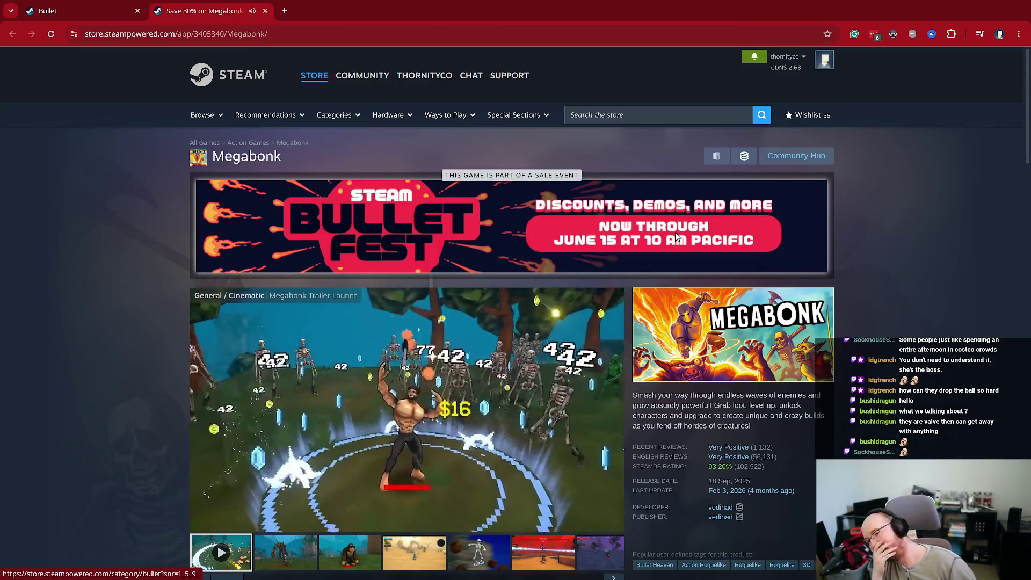
# Step: Close the Megabonk tab and open Glyphica: Typing Survival from the Free Demos tiles in a new tab
pyautogui.hotkey('ctrl', 'w')
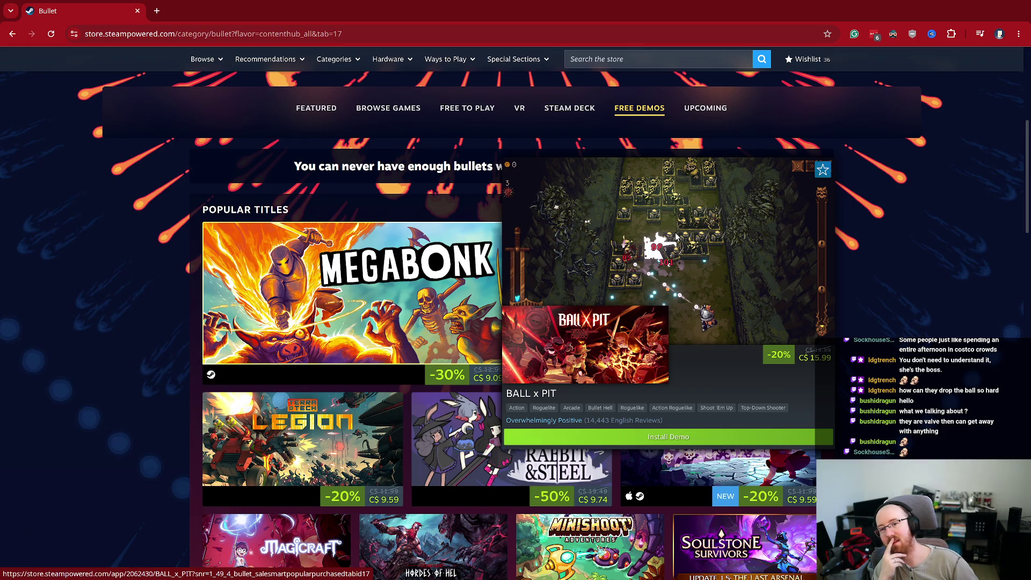
pyautogui.scroll(-5, 904, 250)
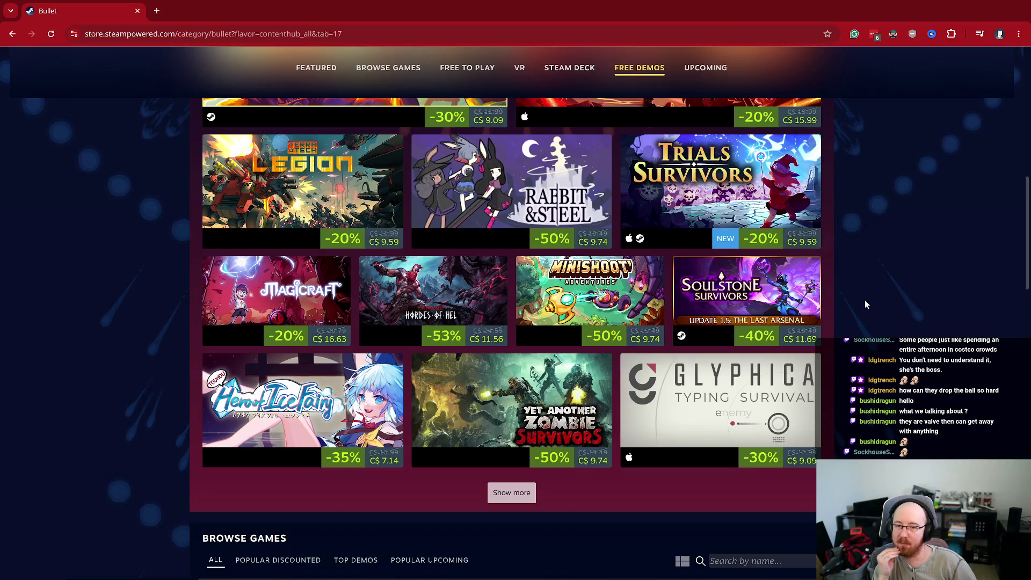
pyautogui.moveTo(550, 440)
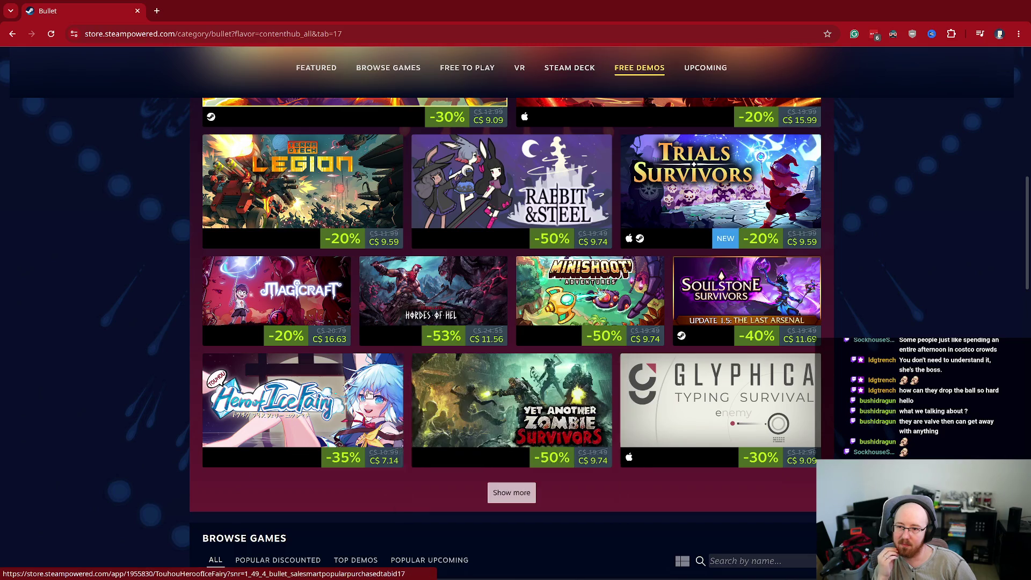
pyautogui.moveTo(356, 395)
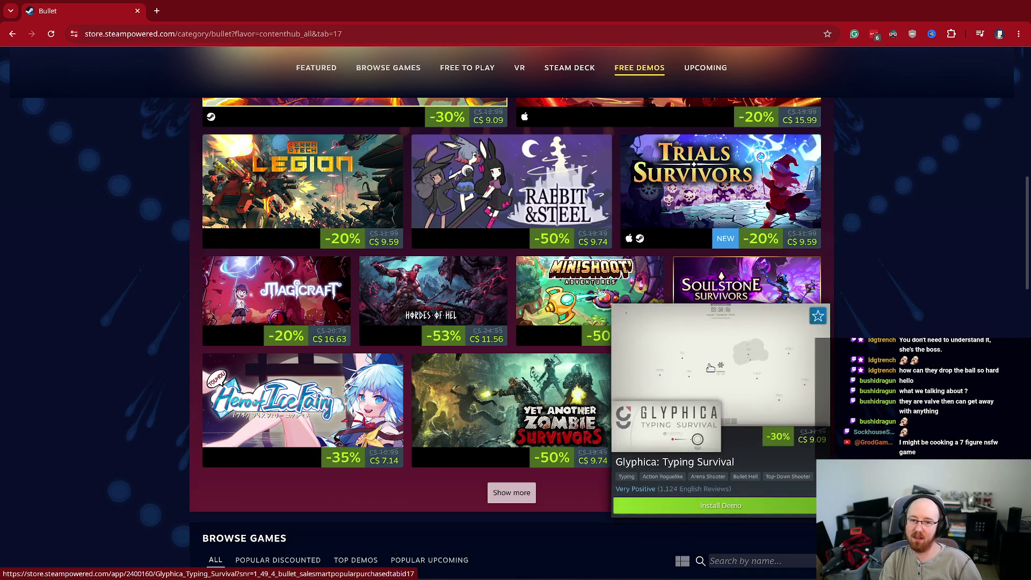
pyautogui.middleClick(813, 367)
# Step: On the Glyphica page, pause the trailer at 0:12, going fullscreen briefly then exiting
pyautogui.click(209, 11)
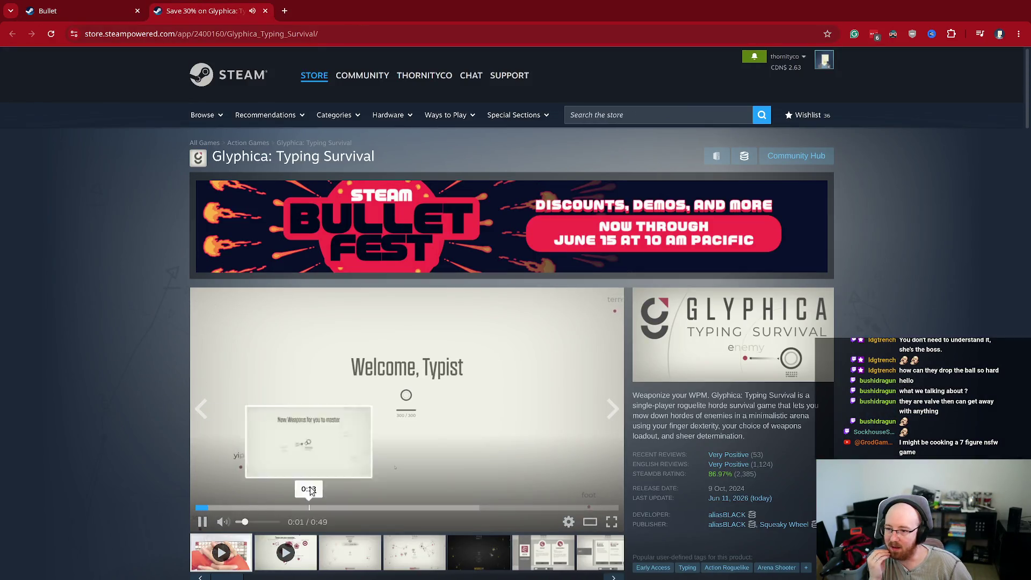
pyautogui.moveTo(662, 450)
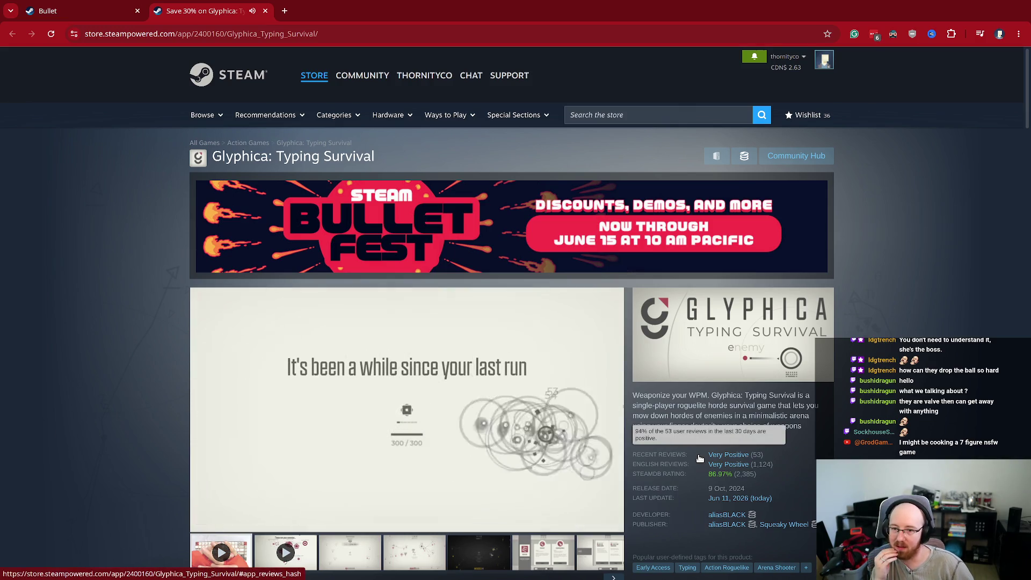
pyautogui.scroll(-2, 456, 402)
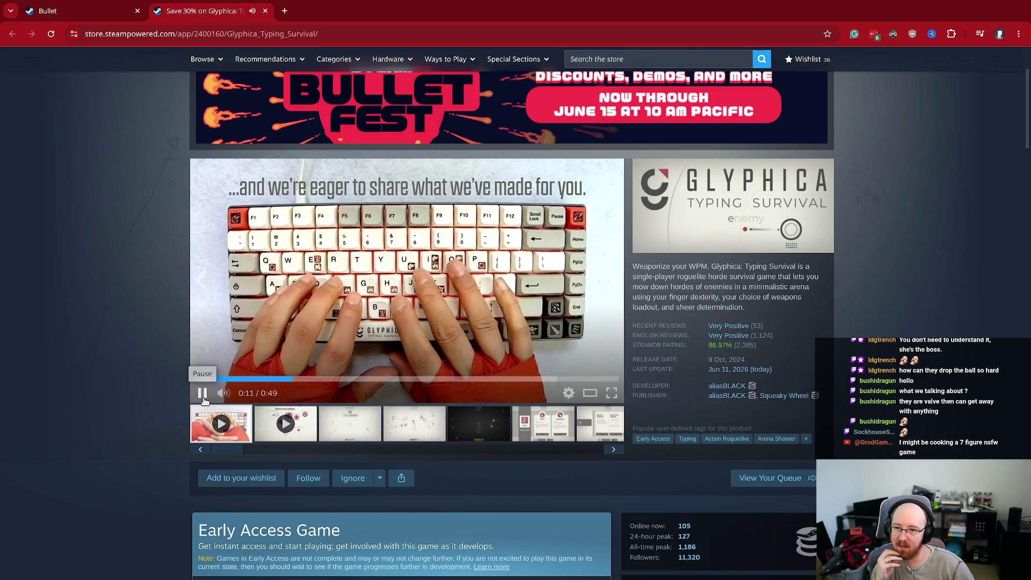
pyautogui.click(204, 399)
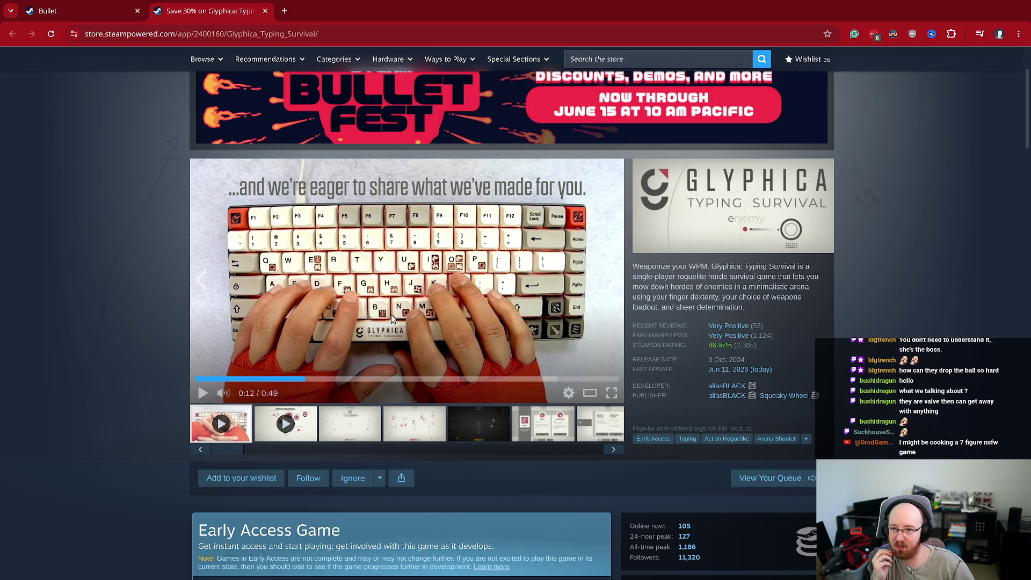
pyautogui.click(611, 394)
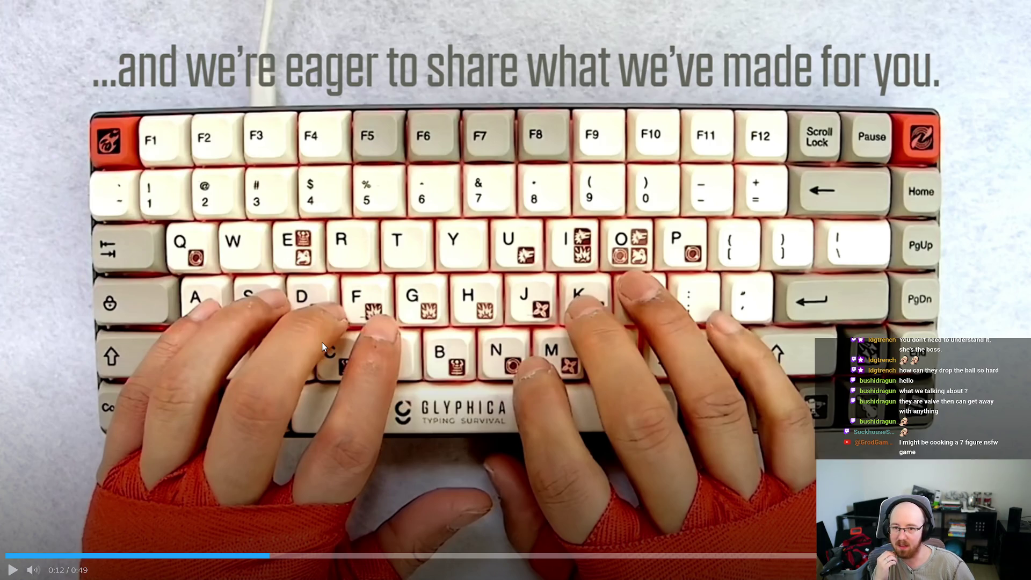
pyautogui.press('Escape')
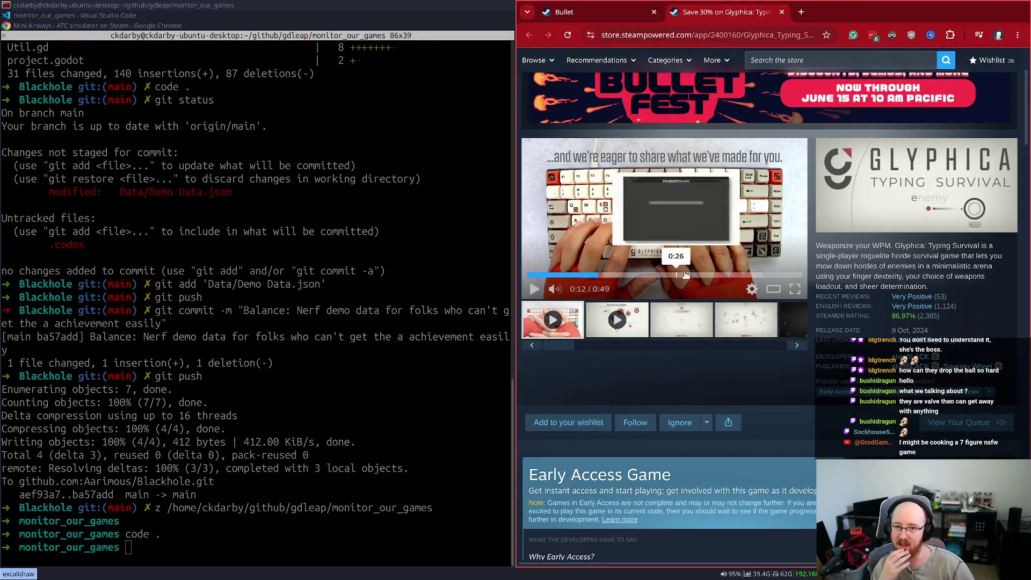
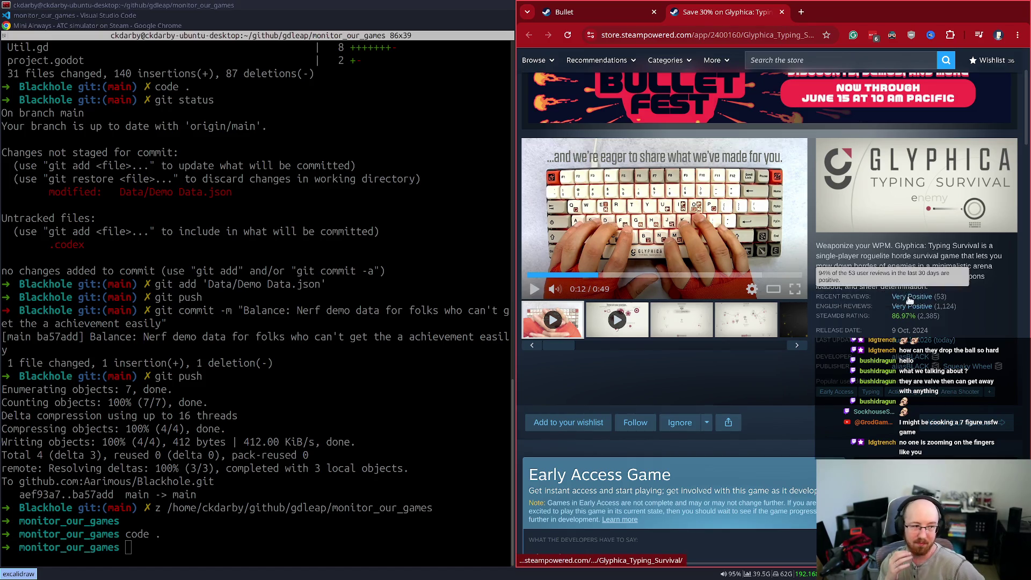
# Step: Scroll through the Glyphica: Typing Survival page's trailer, details and tags, then close the tab
pyautogui.scroll(-3, 905, 286)
pyautogui.scroll(-5, 903, 281)
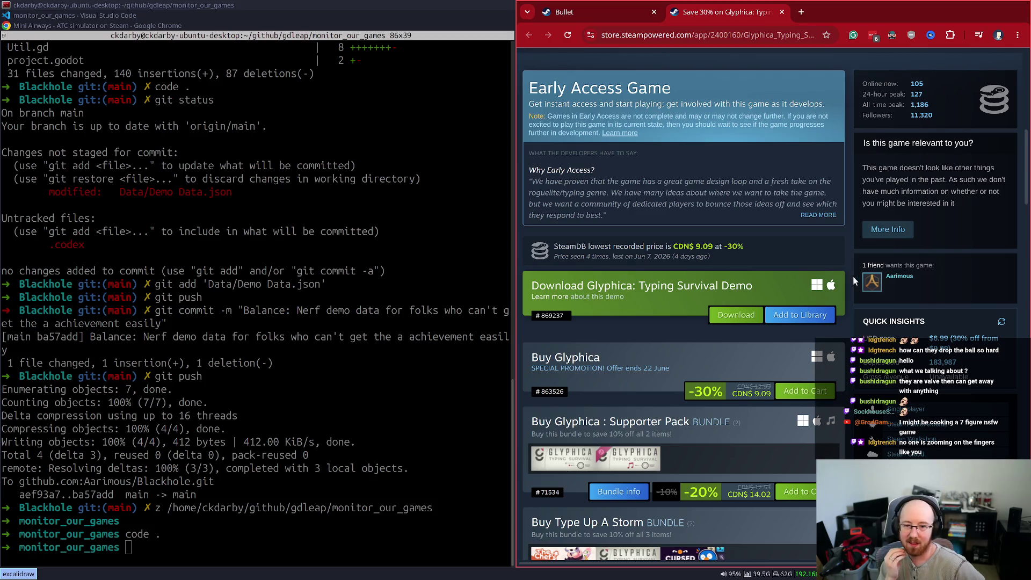
pyautogui.scroll(6, 851, 279)
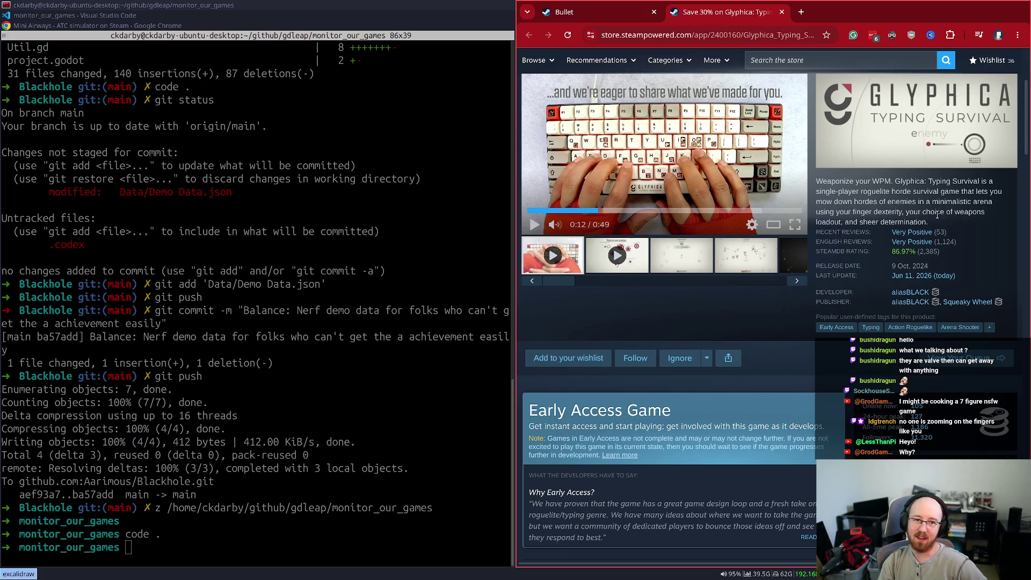
pyautogui.moveTo(935, 229); pyautogui.dragTo(815, 187)
pyautogui.click(816, 186)
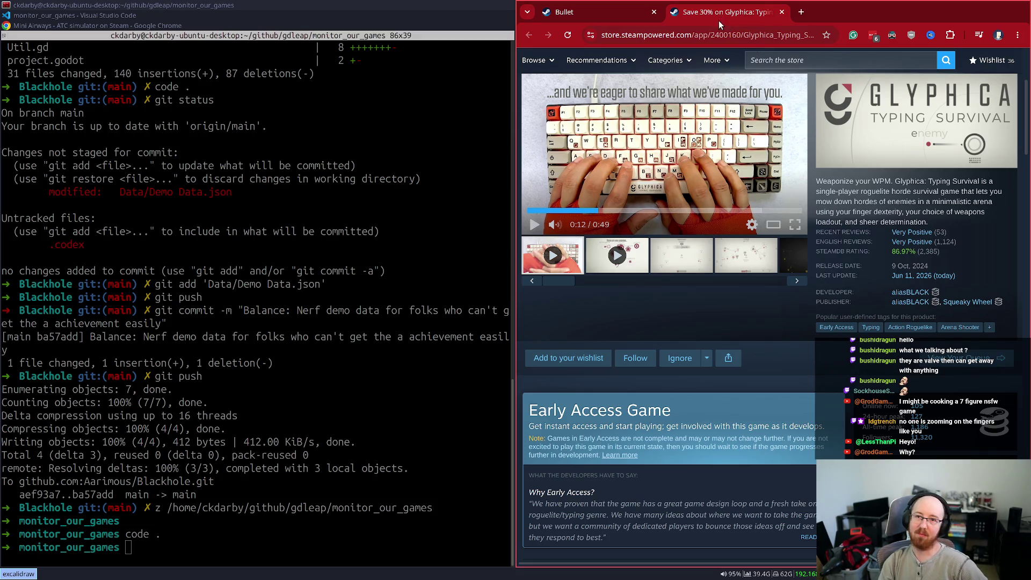
pyautogui.hotkey('ctrl', 'w')
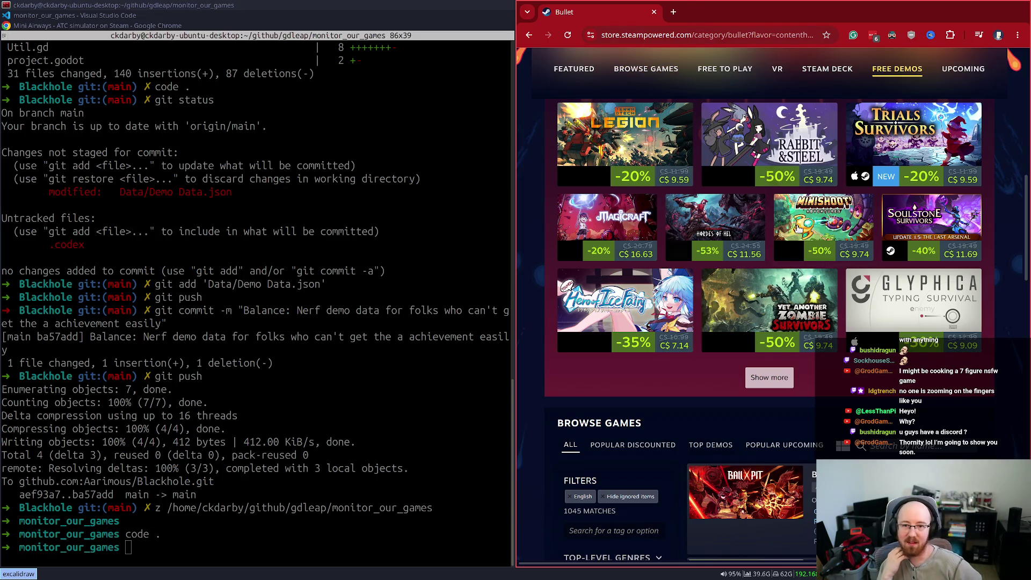
# Step: Scroll down the Bullet demo list and open Nova Drift (50% off) in a background tab
pyautogui.scroll(-5, 830, 333)
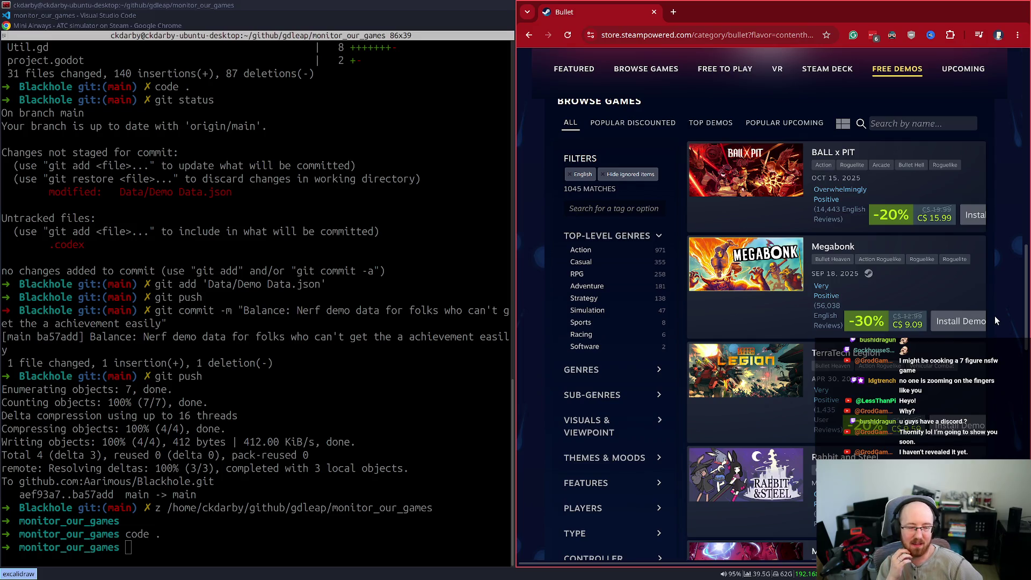
pyautogui.scroll(-1, 991, 304)
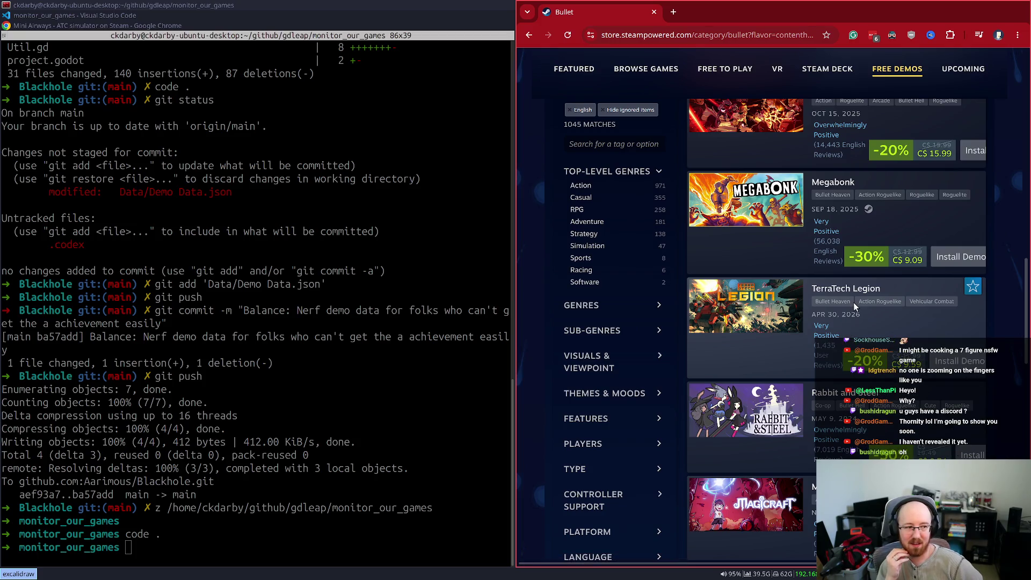
pyautogui.scroll(-3, 852, 297)
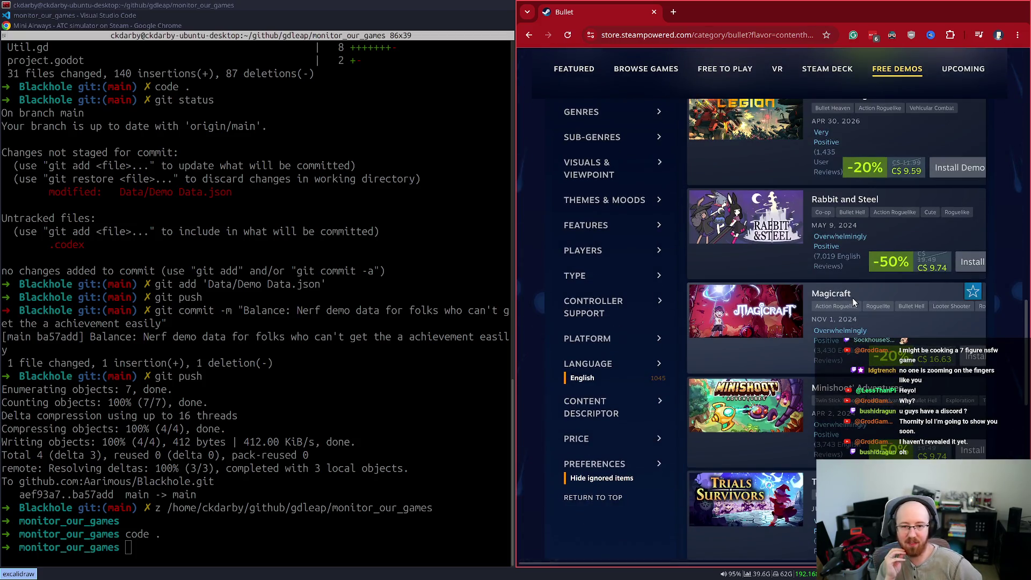
pyautogui.scroll(-4, 850, 300)
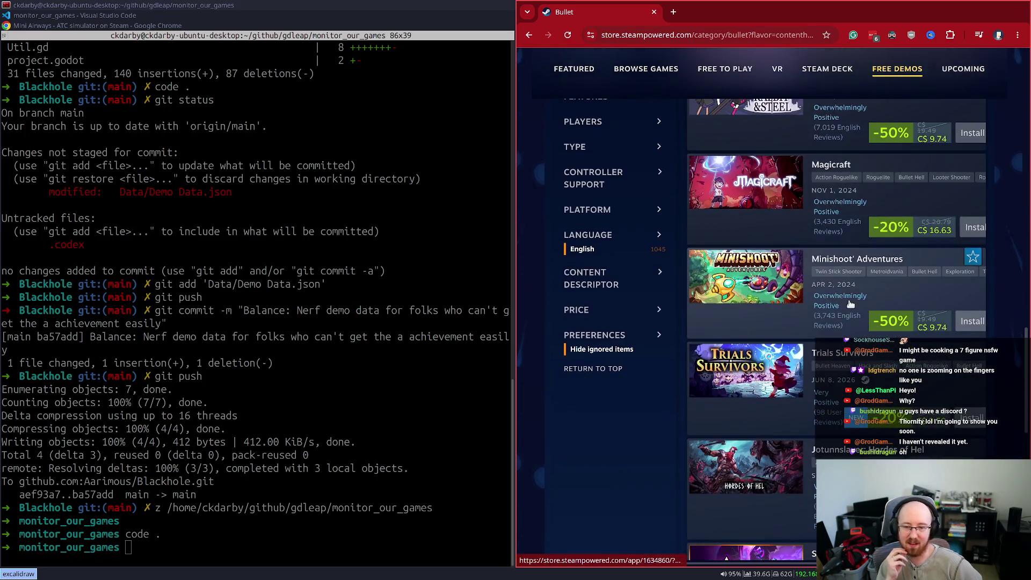
pyautogui.scroll(-3, 846, 298)
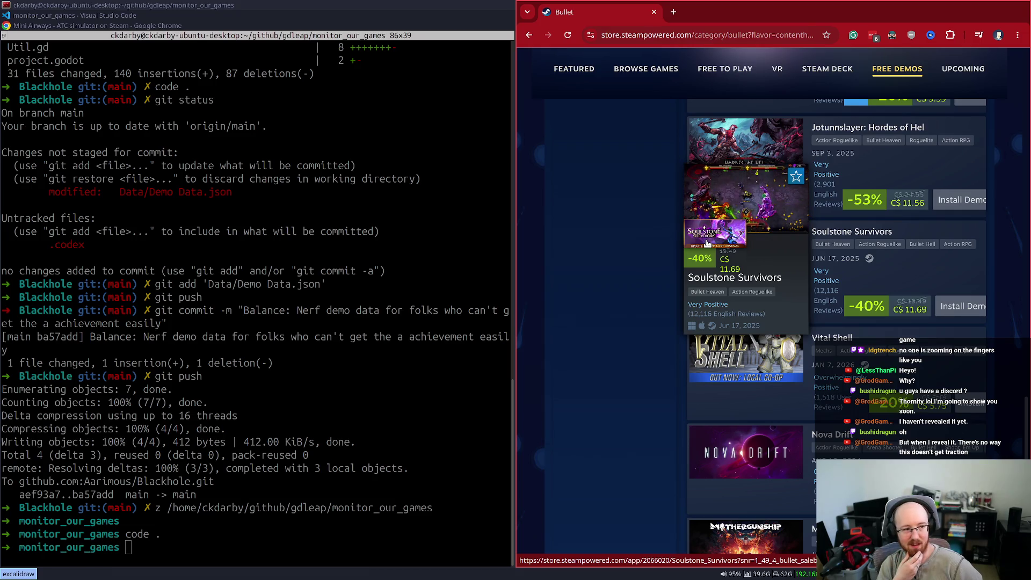
pyautogui.scroll(-2, 707, 243)
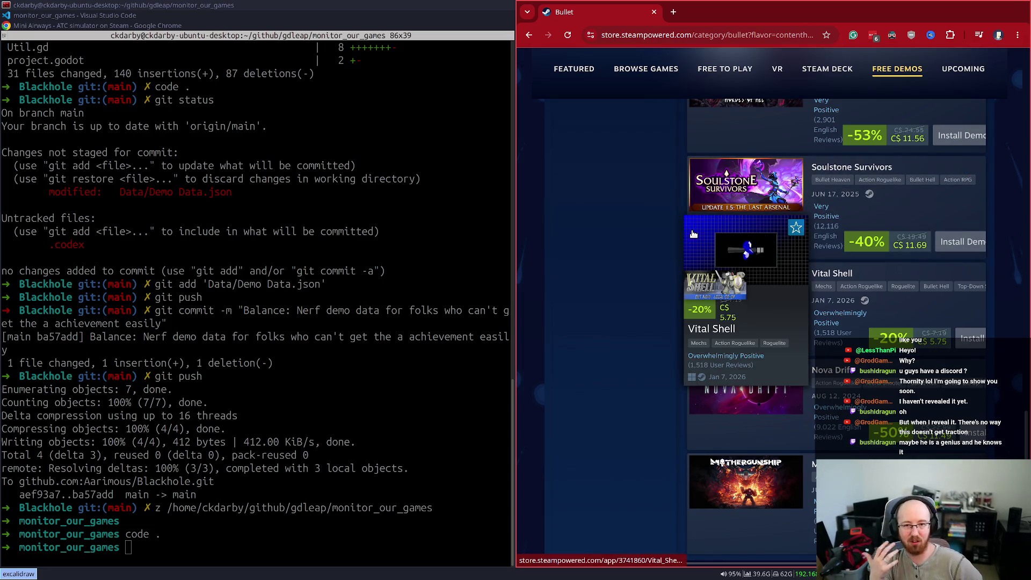
pyautogui.scroll(-5, 584, 255)
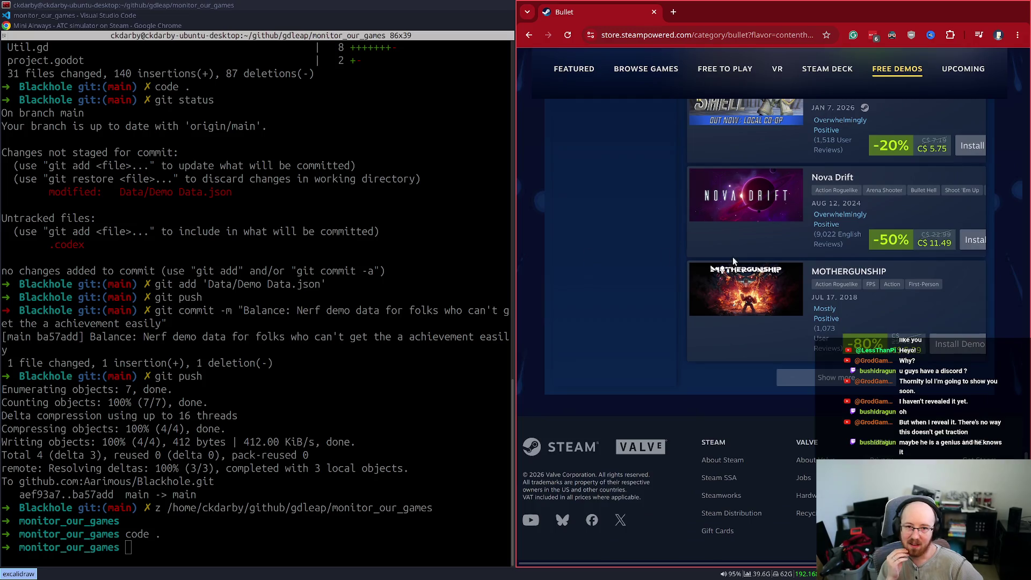
pyautogui.moveTo(782, 206)
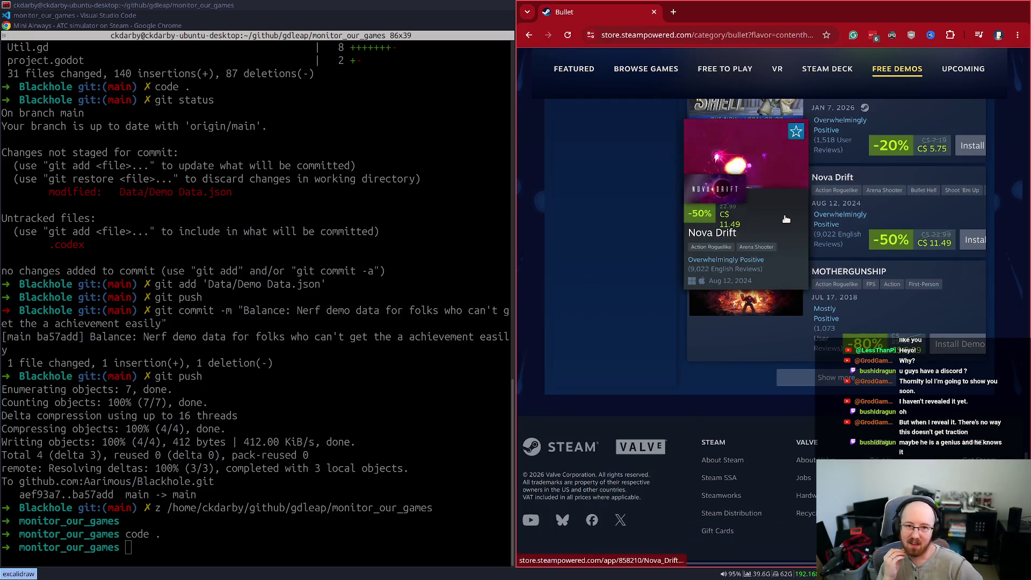
pyautogui.middleClick(780, 204)
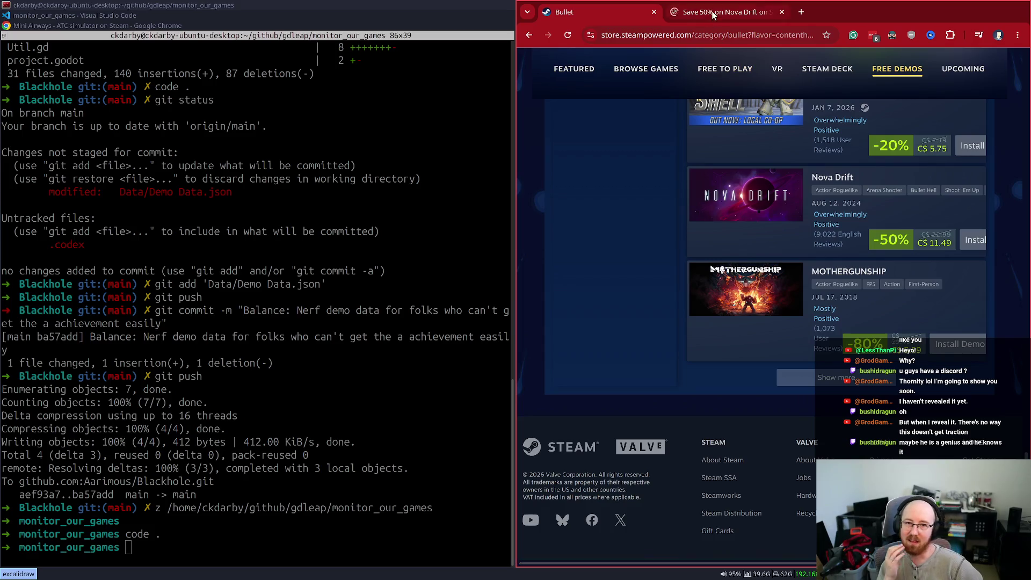
pyautogui.hotkey('ctrl', 'Tab')
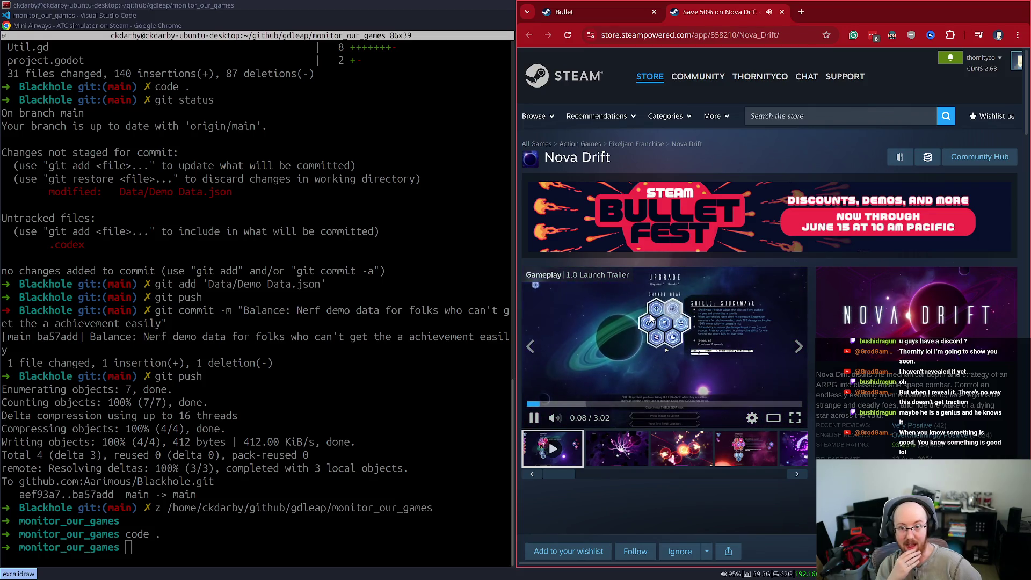
pyautogui.click(536, 419)
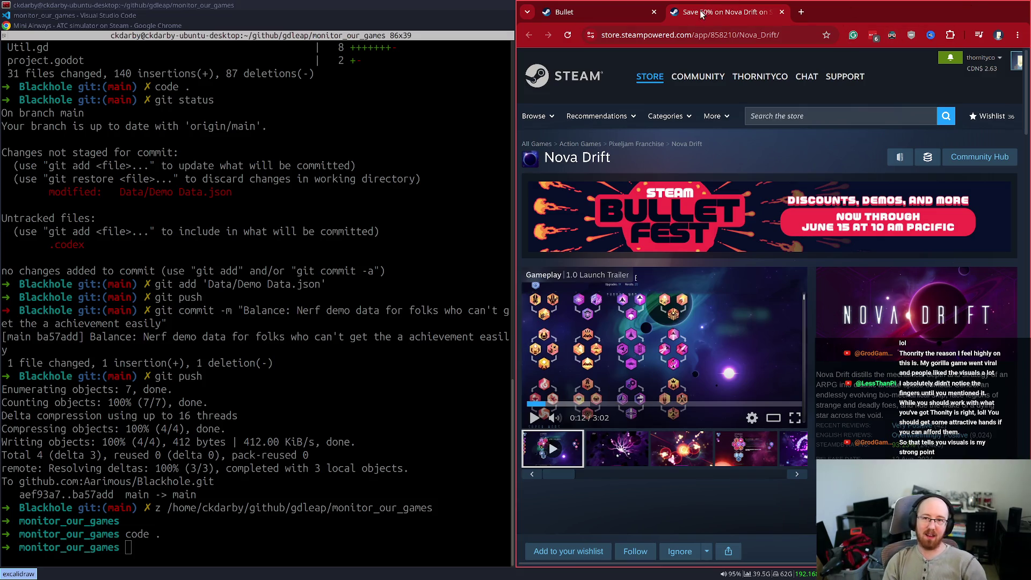
pyautogui.click(564, 12)
pyautogui.click(701, 12)
pyautogui.click(563, 12)
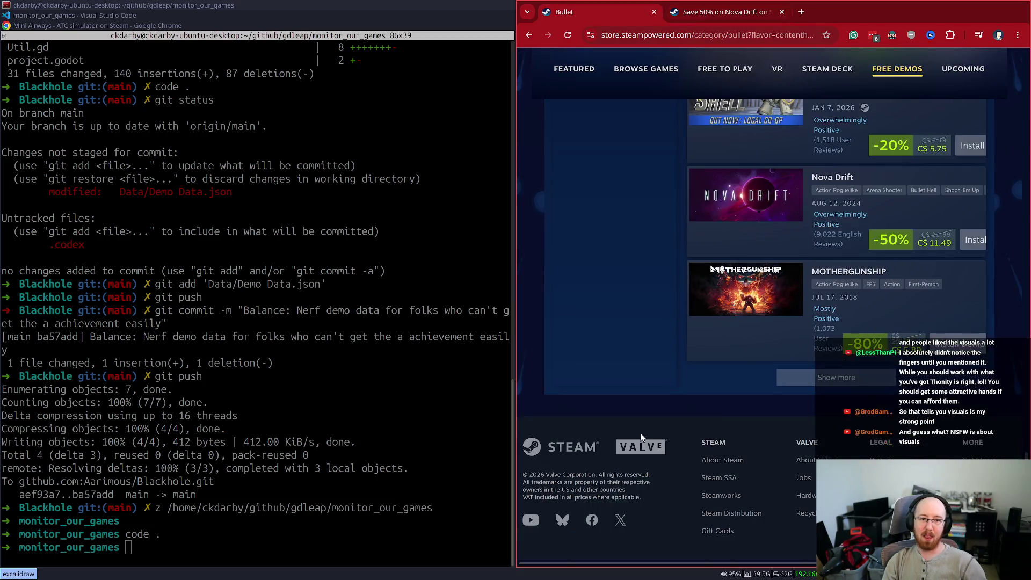
# Step: Open the Glyphica: Typing Survival store page from the list
pyautogui.scroll(10, 641, 438)
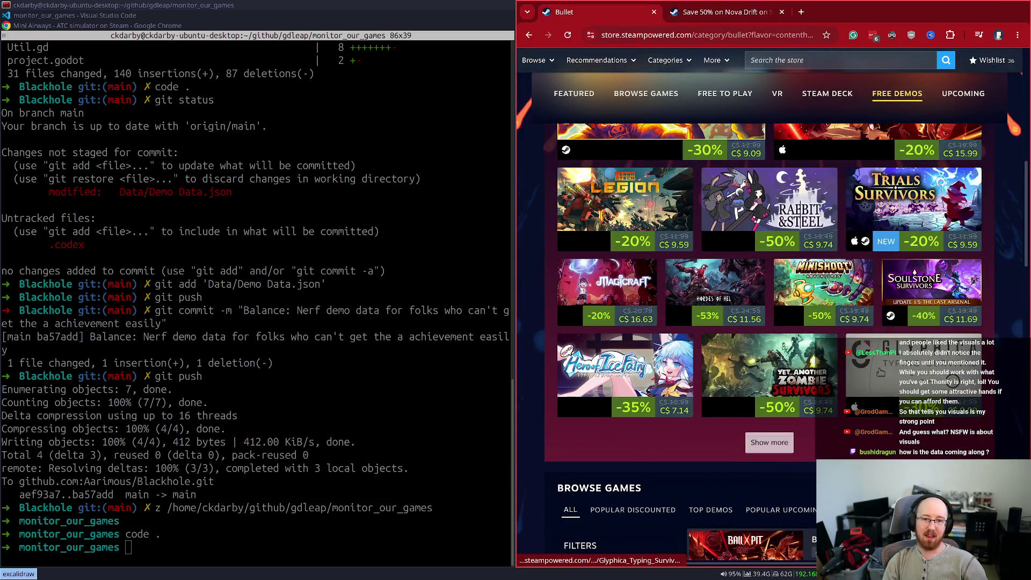
pyautogui.click(880, 372)
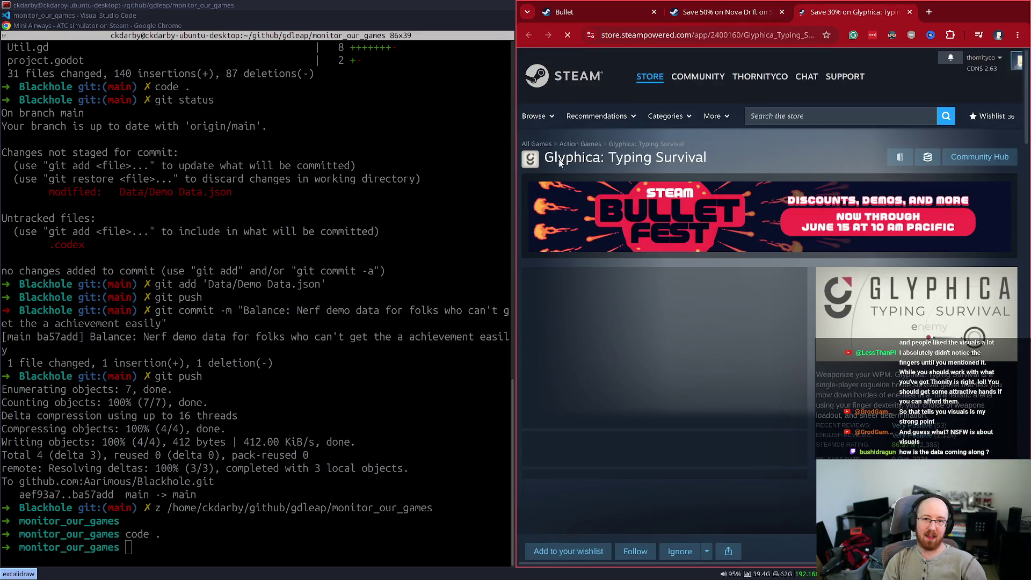
pyautogui.scroll(-2, 678, 351)
pyautogui.click(534, 355)
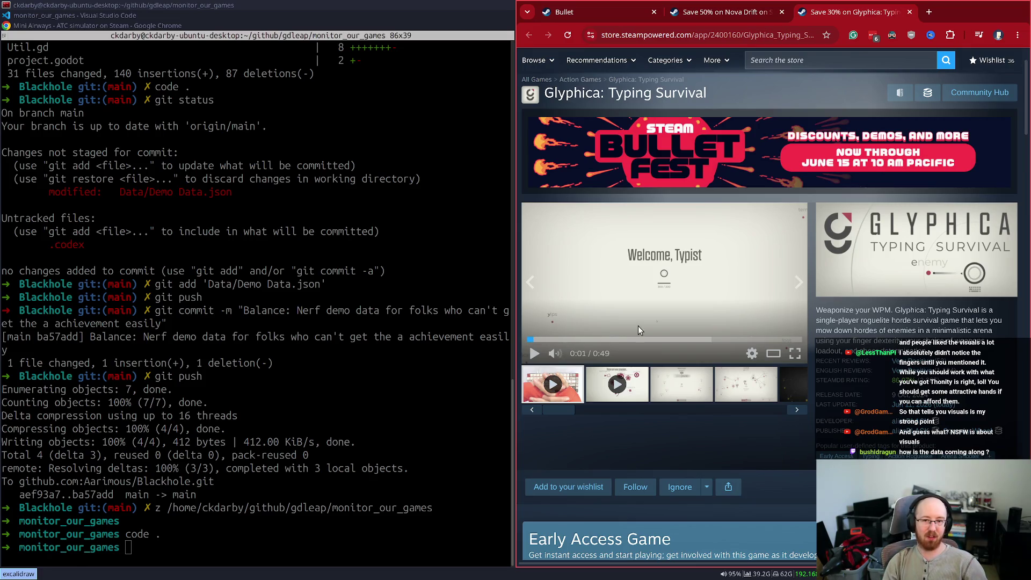
# Step: Play the Glyphica trailer, pausing and rewinding to the 0:11 keyboard shot
pyautogui.click(624, 290)
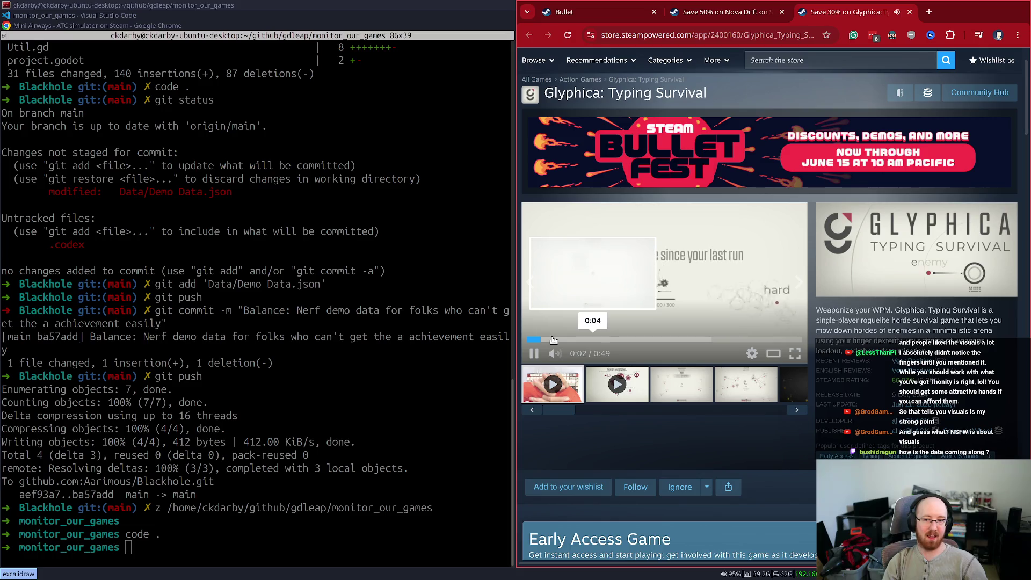
pyautogui.click(589, 341)
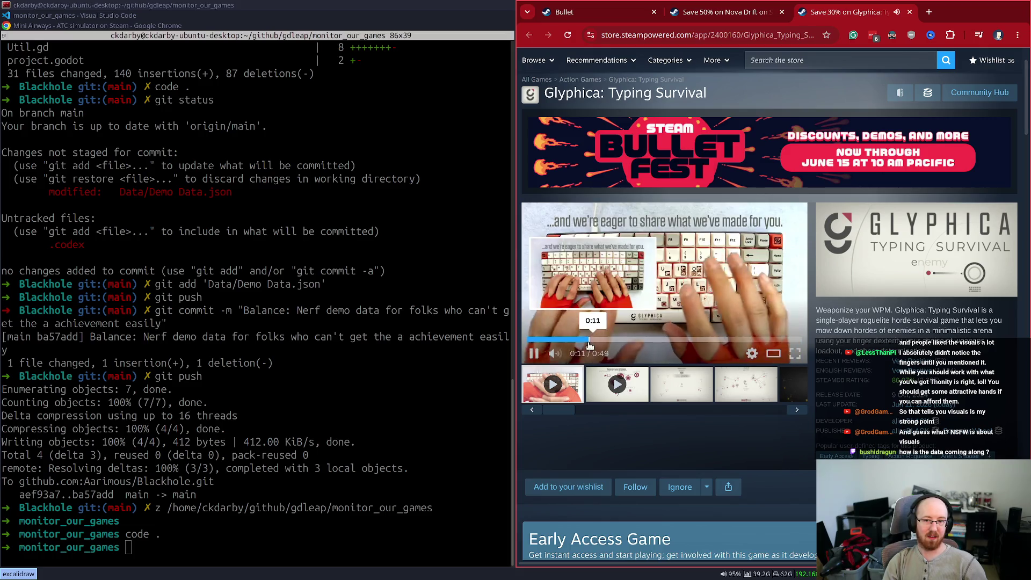
pyautogui.click(732, 279)
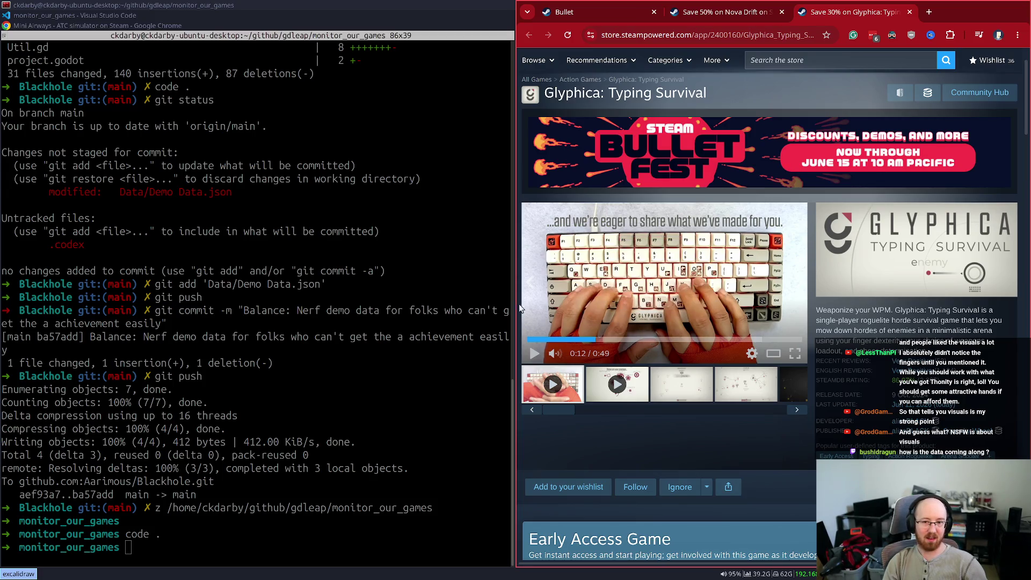
pyautogui.click(703, 295)
pyautogui.click(693, 353)
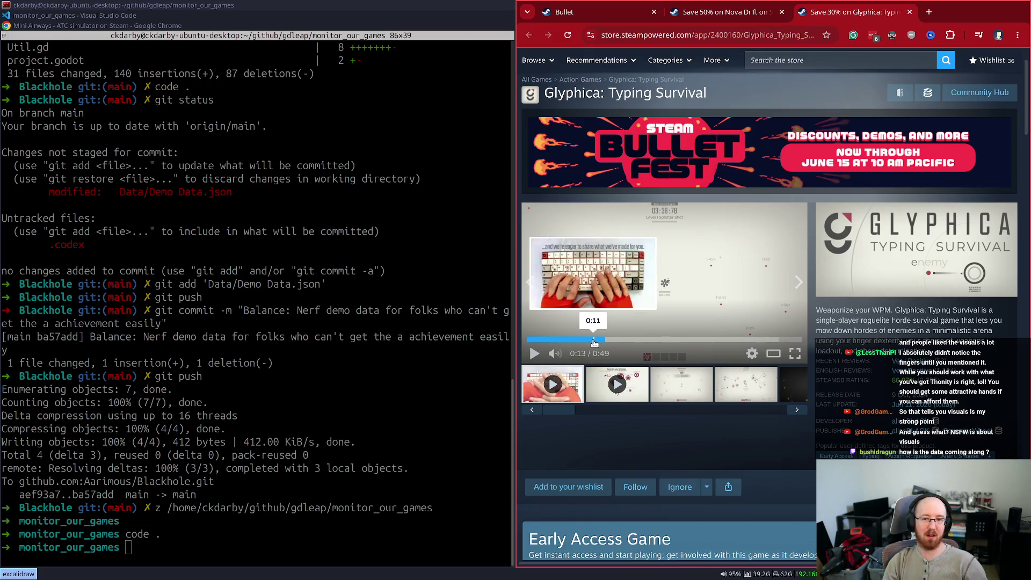
pyautogui.click(594, 339)
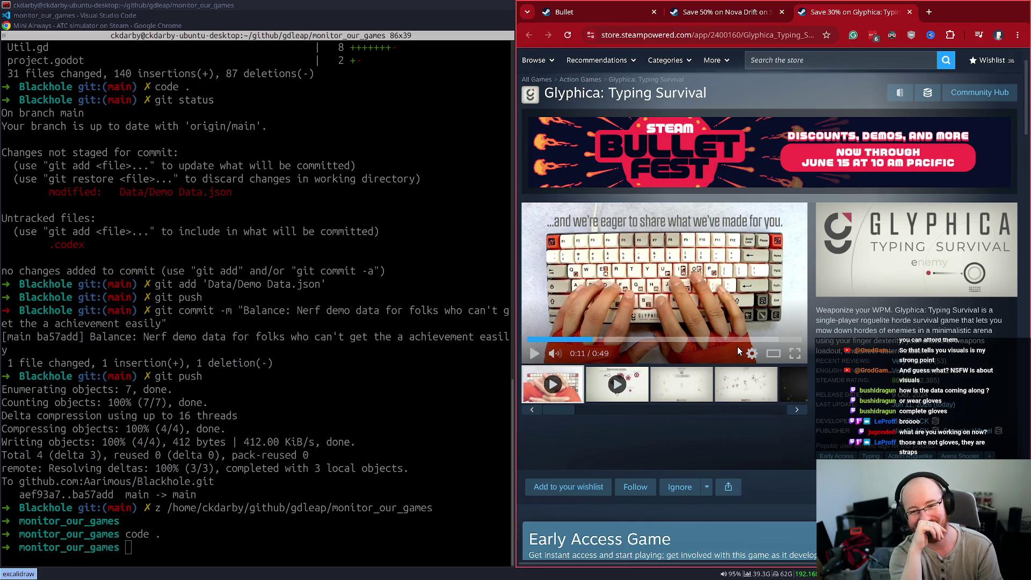
# Step: Skip through the trailer's later frames to the Glyphica logo ending, then close the tab
pyautogui.click(784, 340)
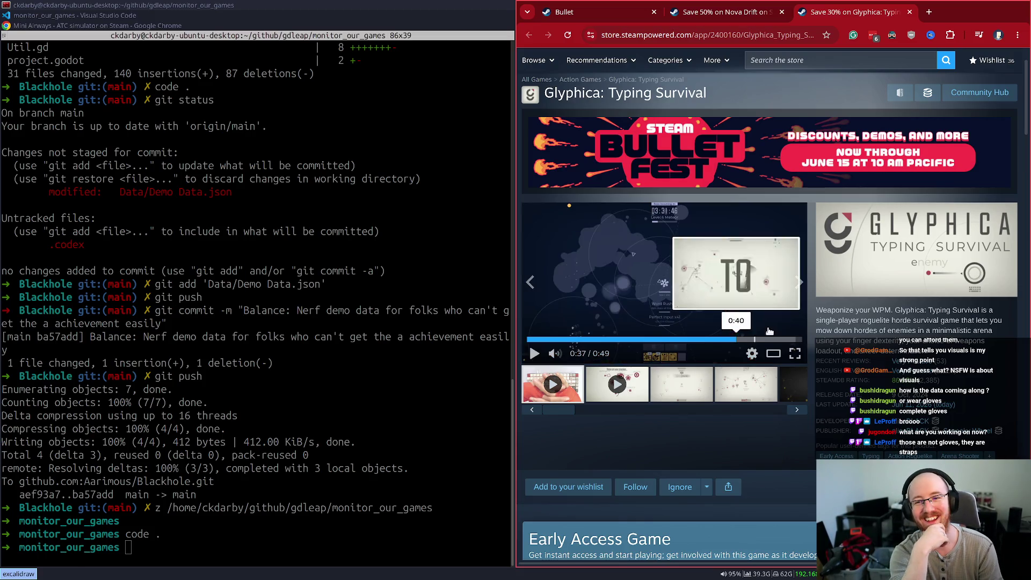
pyautogui.click(710, 339)
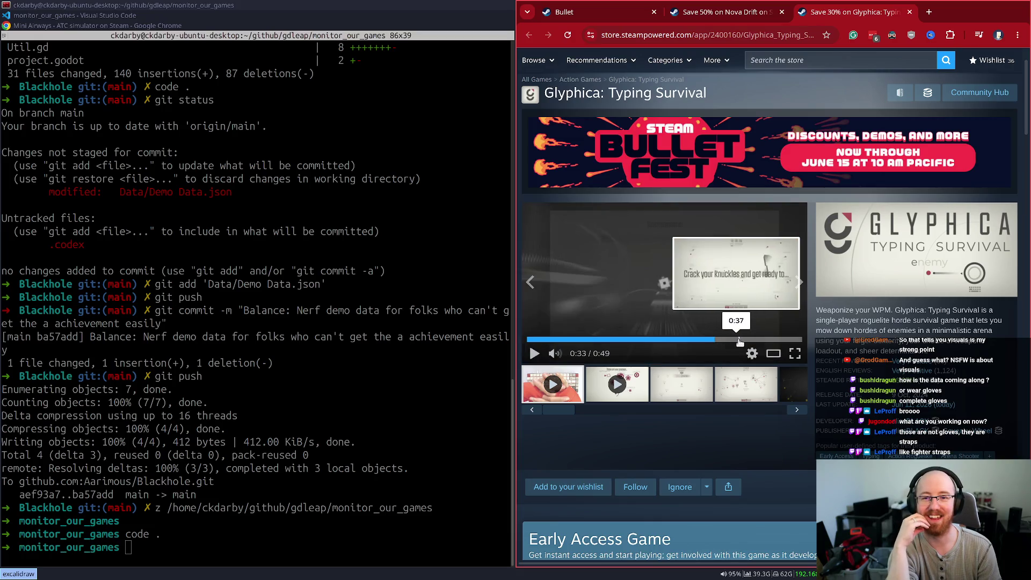
pyautogui.click(769, 339)
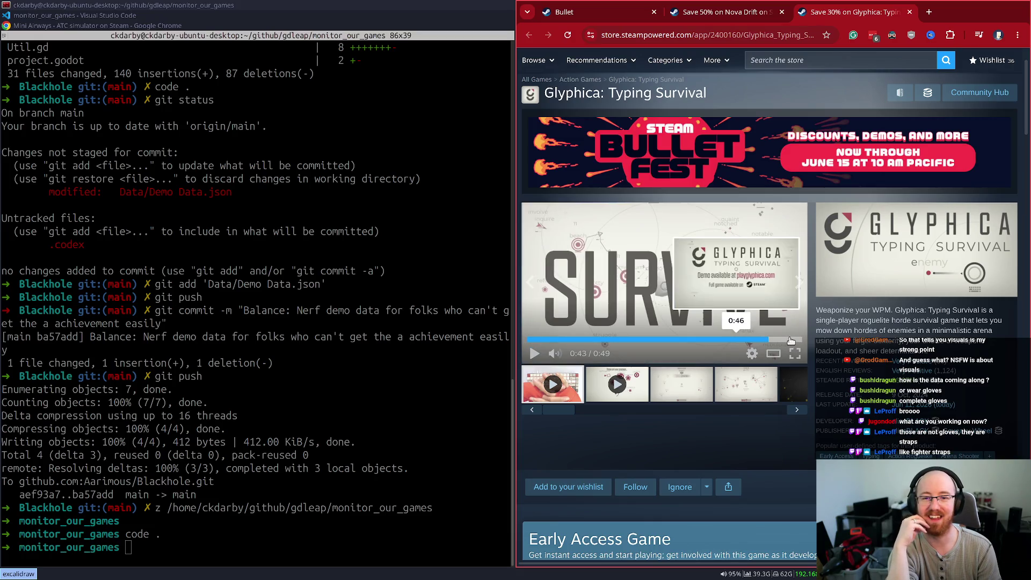
pyautogui.click(790, 340)
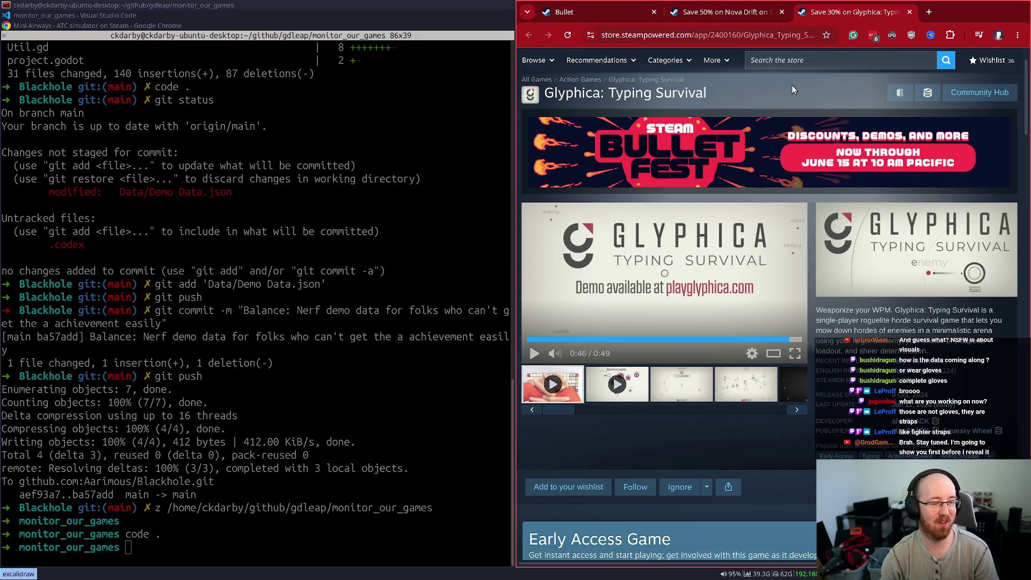
pyautogui.middleClick(818, 17)
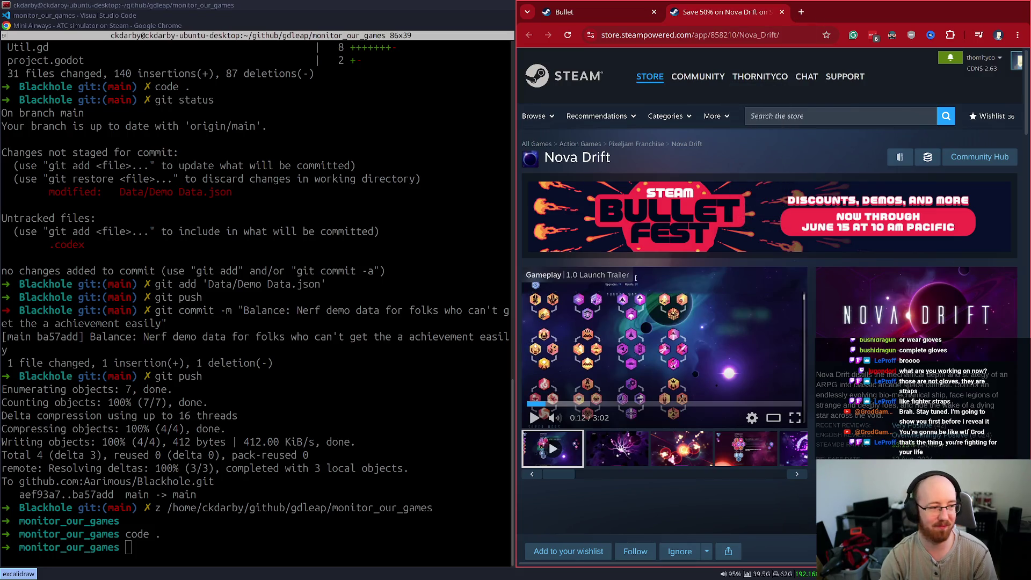
# Step: Close the Nova Drift store page and return to the Bullet sale page
pyautogui.hotkey('ctrl', 'w')
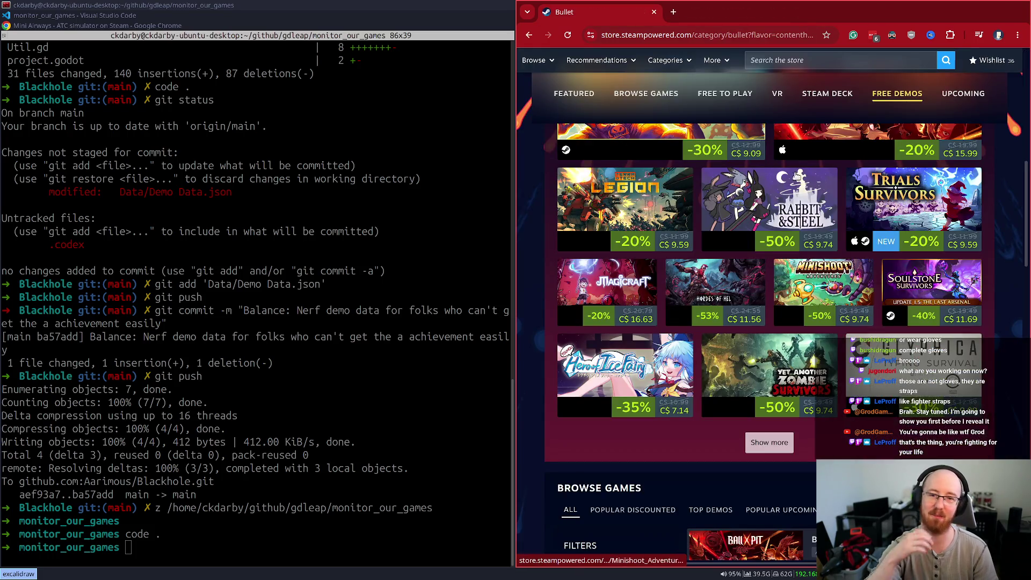
pyautogui.scroll(-10, 797, 175)
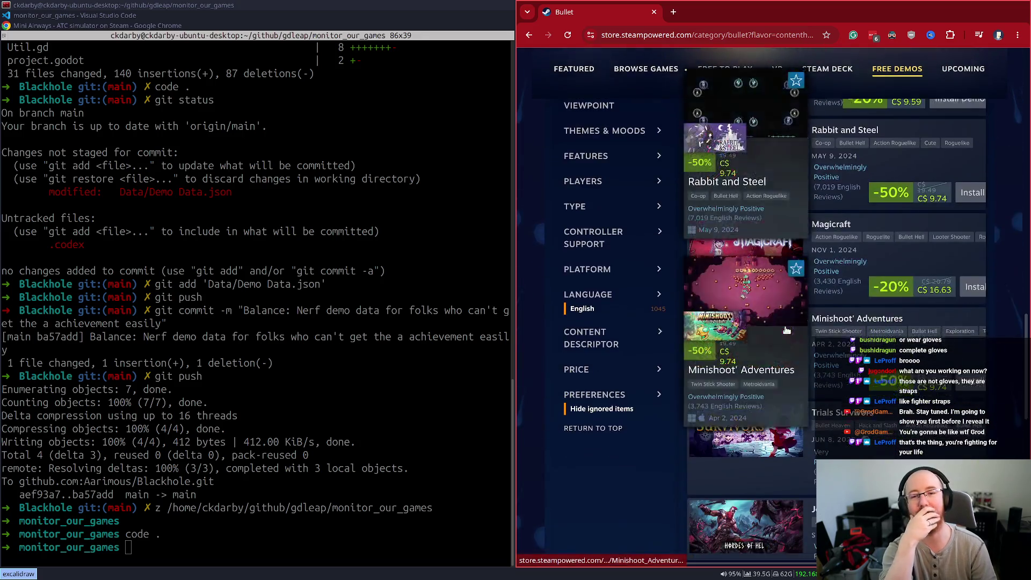
pyautogui.scroll(-5, 786, 329)
pyautogui.scroll(2, 785, 327)
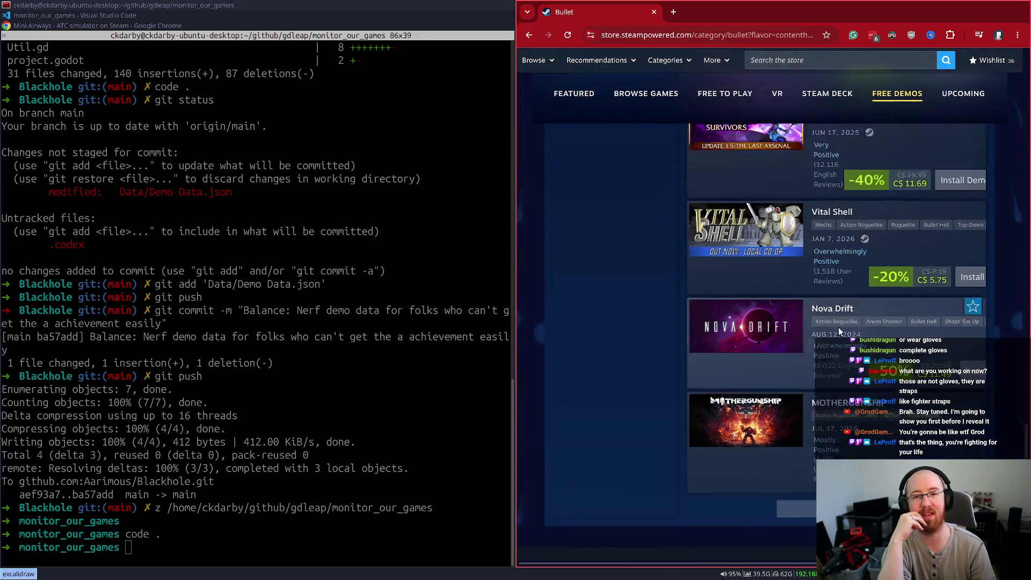
pyautogui.scroll(15, 839, 330)
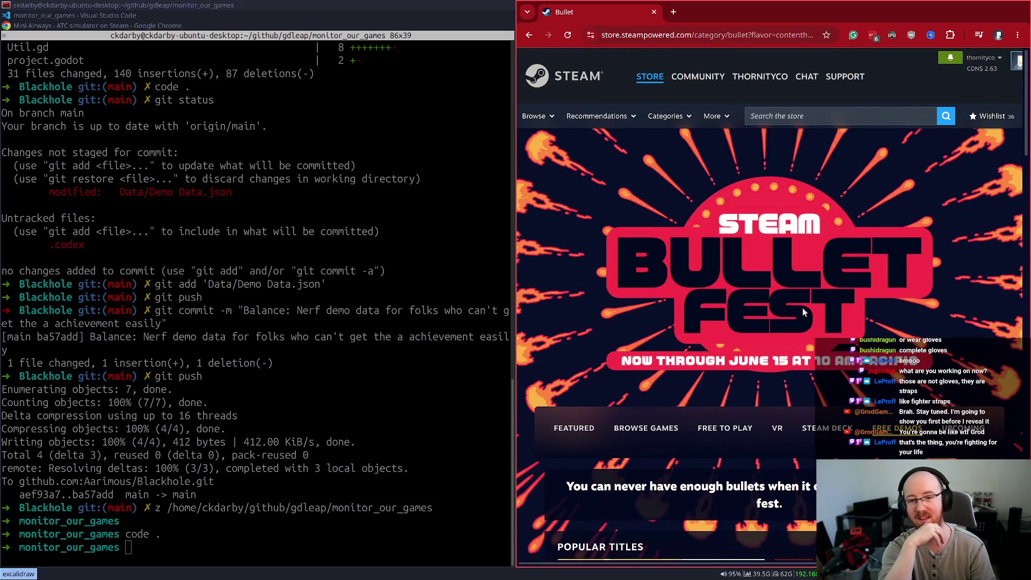
# Step: Make the browser fullscreen and switch the sale page to its Featured view
pyautogui.press('super+f')
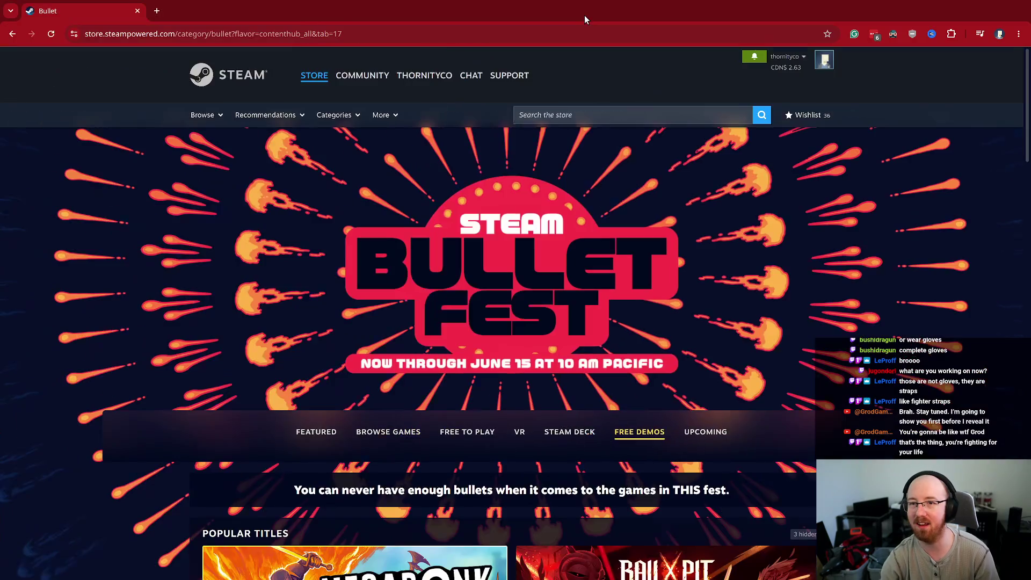
pyautogui.click(326, 432)
pyautogui.scroll(-3, 363, 393)
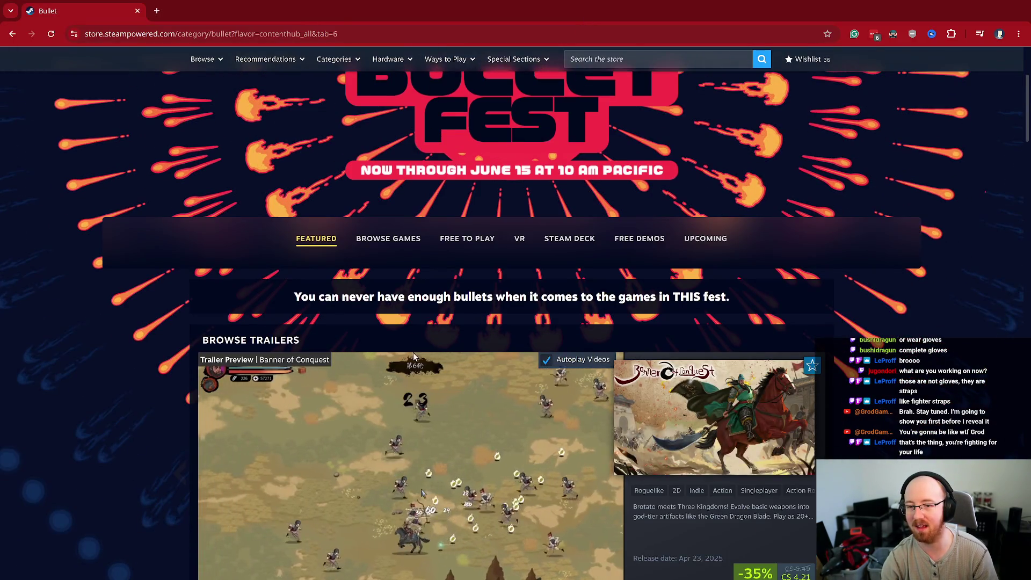
pyautogui.scroll(-15, 413, 352)
pyautogui.scroll(-20, 429, 291)
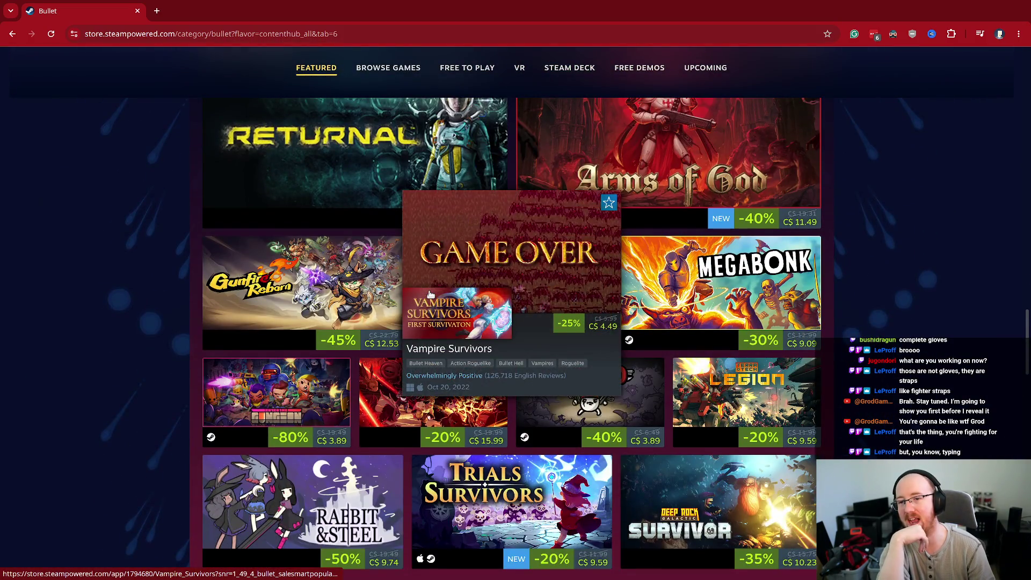
pyautogui.scroll(-3, 430, 295)
pyautogui.scroll(-6, 429, 296)
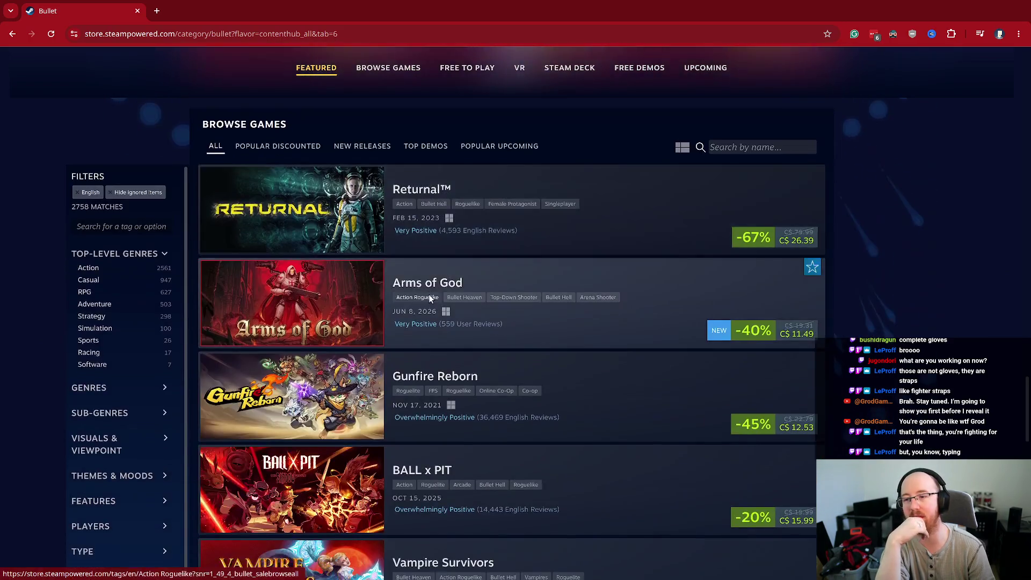
pyautogui.scroll(4, 428, 295)
# Step: List the sale's New Releases (1909 matches) and open Block In in a background tab
pyautogui.click(272, 343)
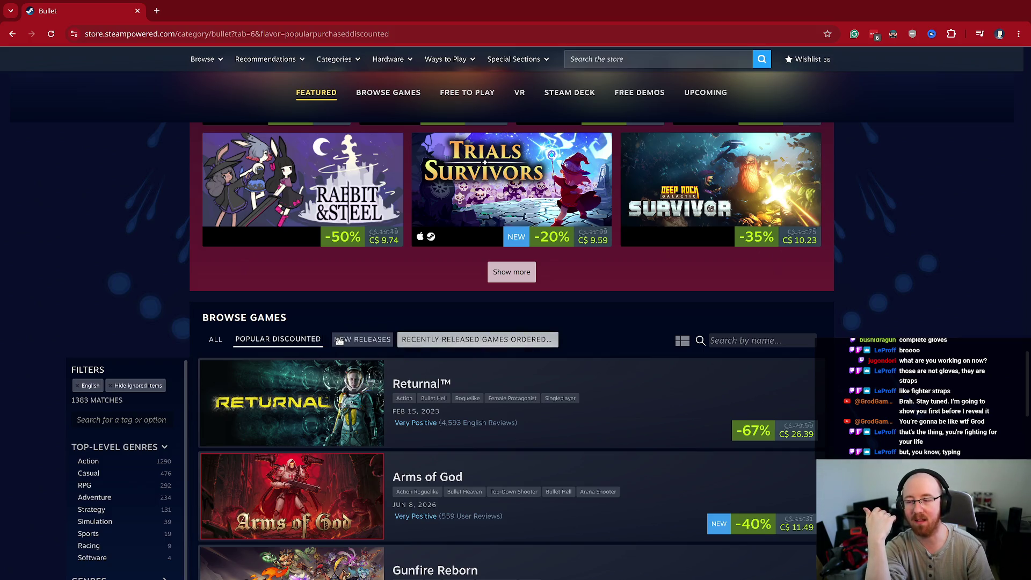
pyautogui.moveTo(289, 315)
pyautogui.mouseDown()
pyautogui.moveTo(215, 326)
pyautogui.moveTo(196, 317)
pyautogui.mouseUp()
pyautogui.click(197, 318)
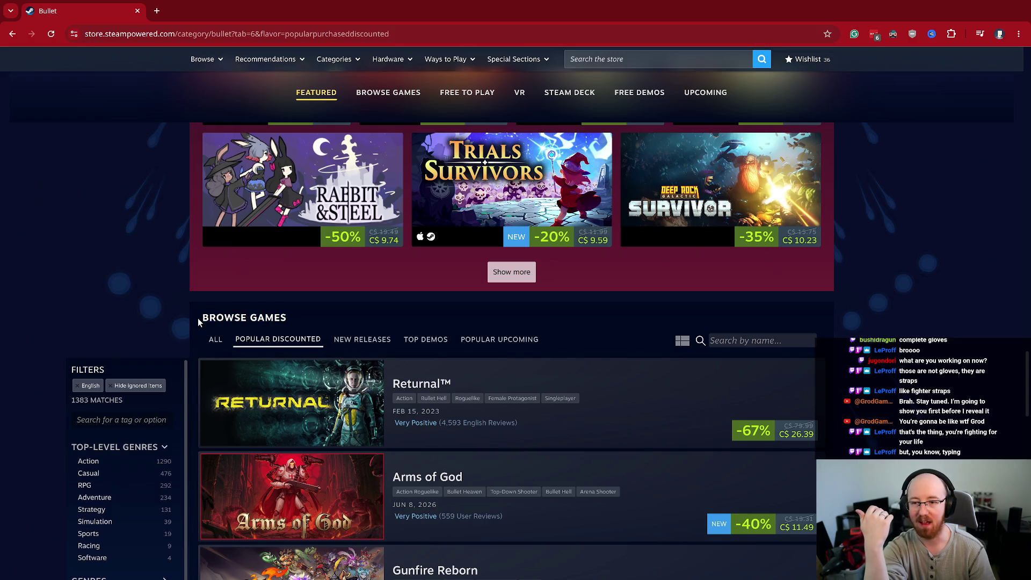
pyautogui.click(362, 340)
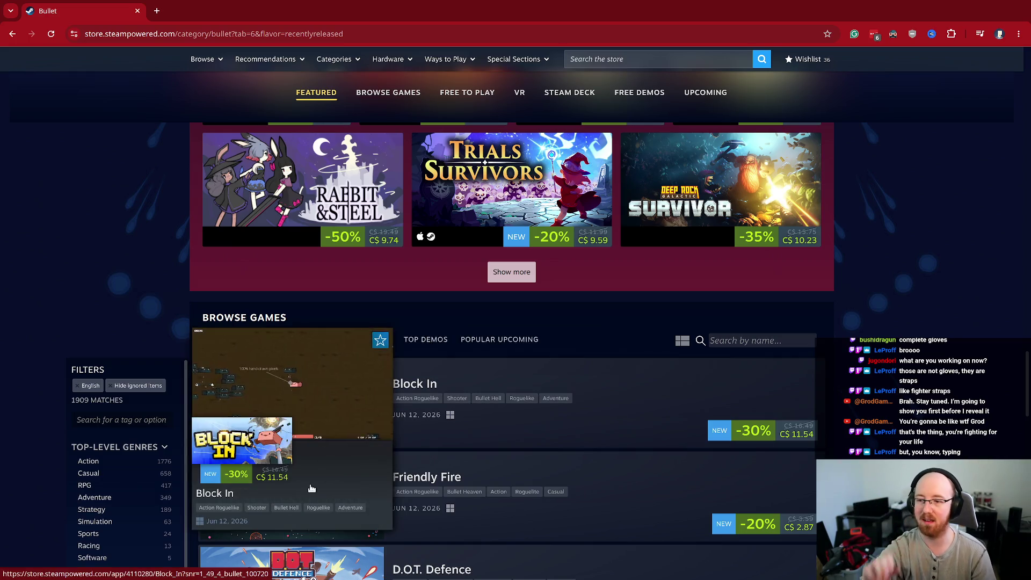
pyautogui.middleClick(406, 376)
pyautogui.scroll(-5, 518, 328)
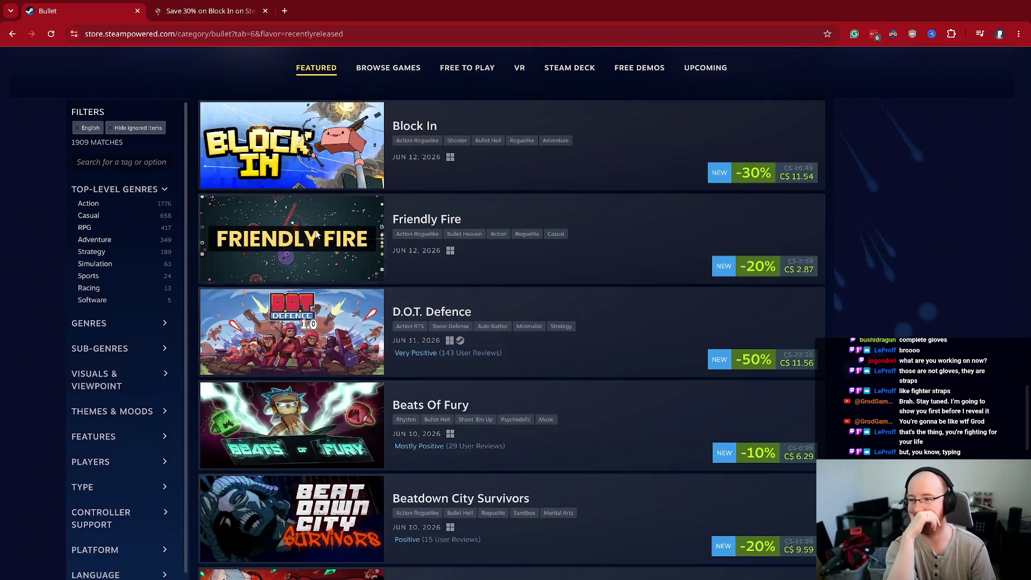
pyautogui.click(223, 11)
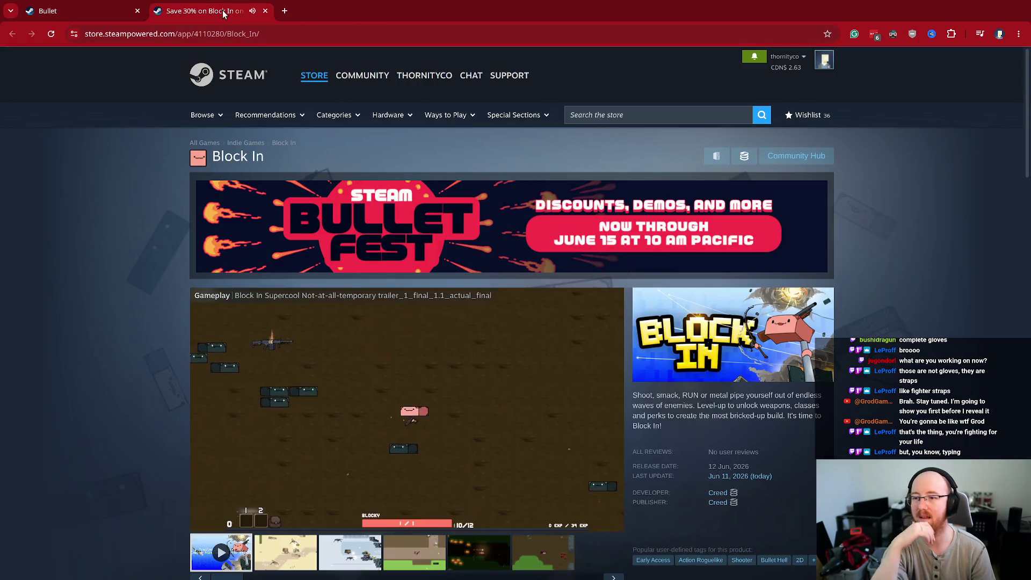
pyautogui.middleClick(222, 11)
pyautogui.middleClick(352, 215)
pyautogui.click(242, 11)
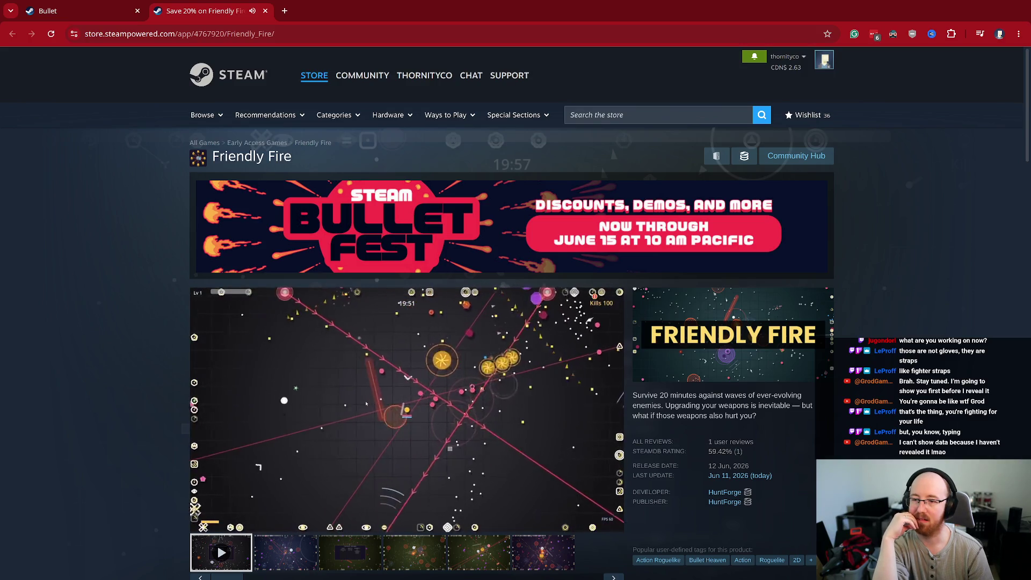
pyautogui.click(442, 387)
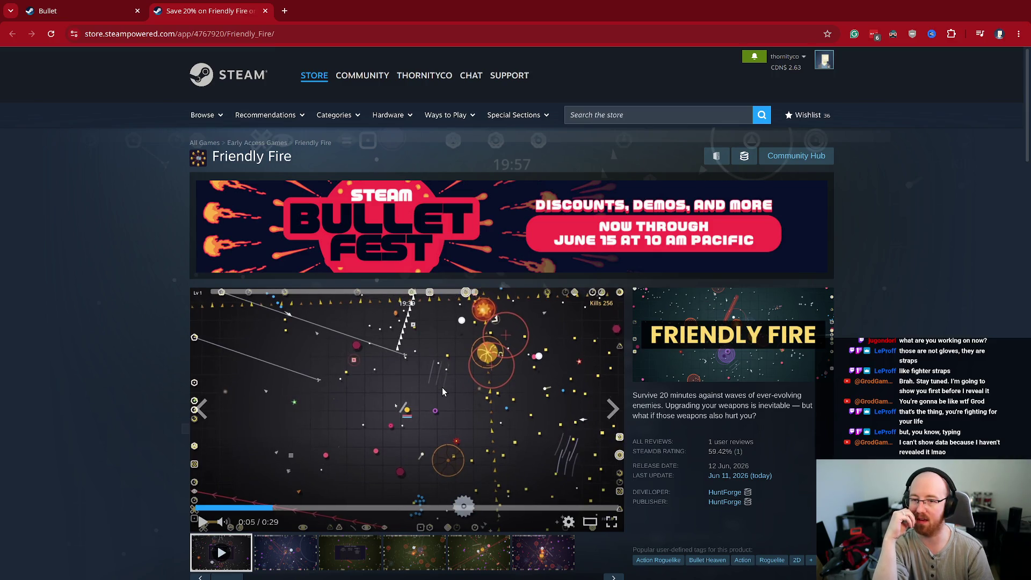
pyautogui.click(442, 387)
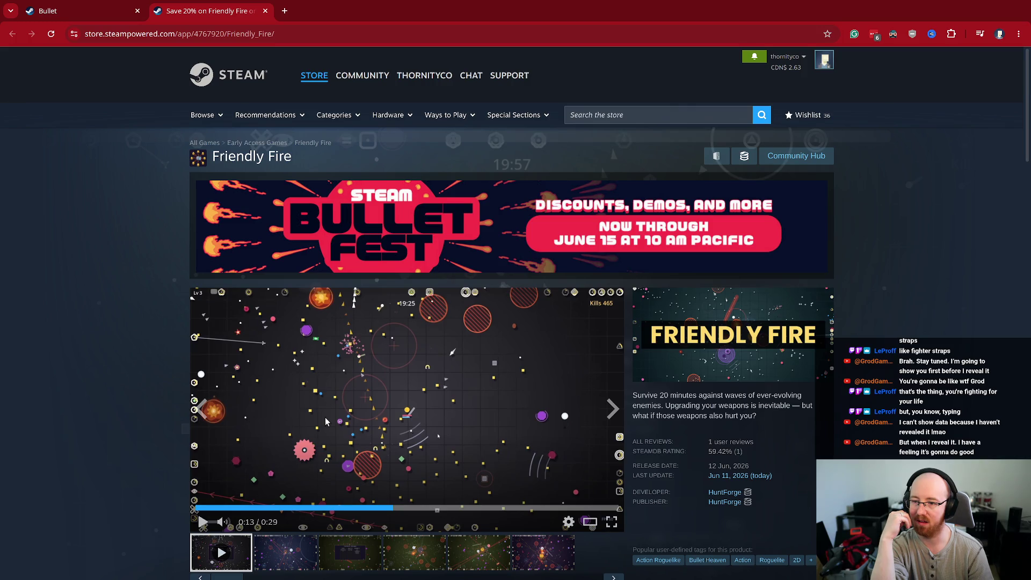
pyautogui.click(612, 521)
pyautogui.click(564, 415)
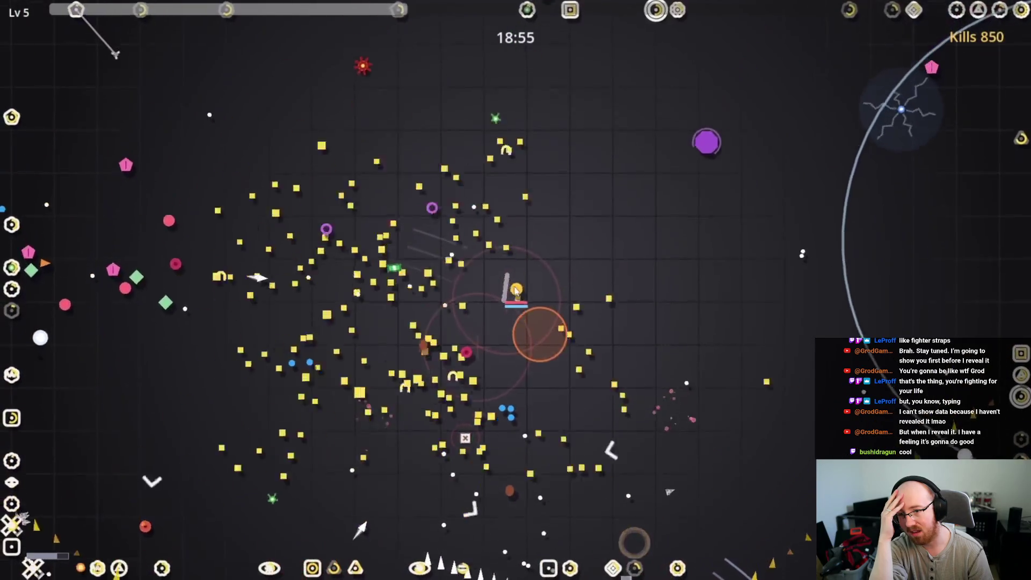
pyautogui.press('Escape')
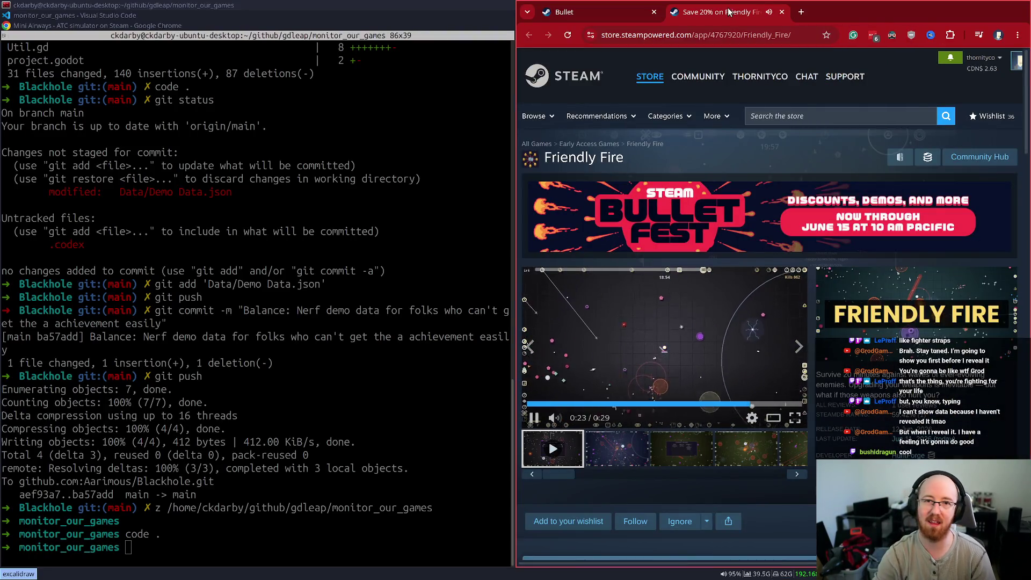
pyautogui.press('space')
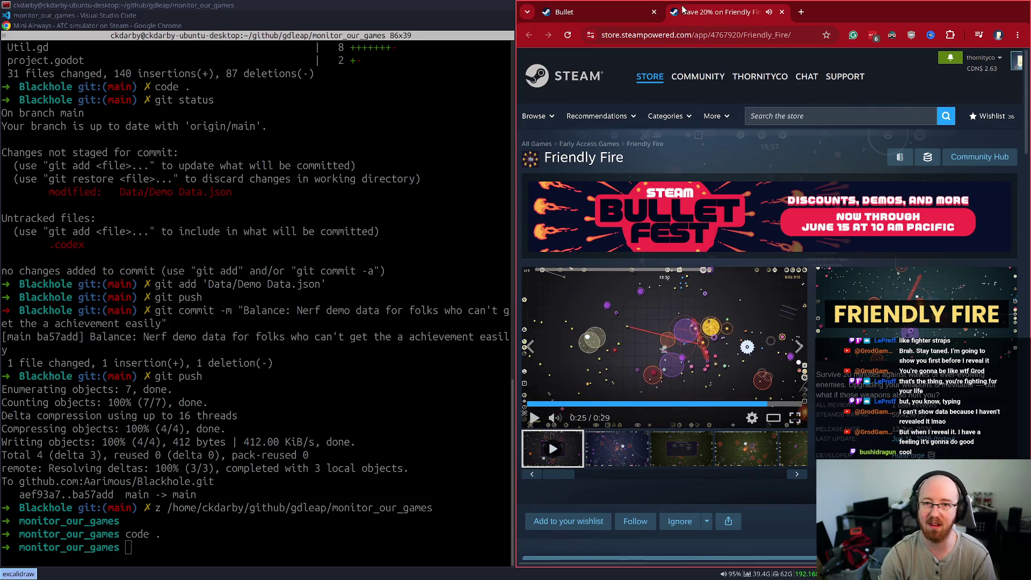
pyautogui.doubleClick(693, 12)
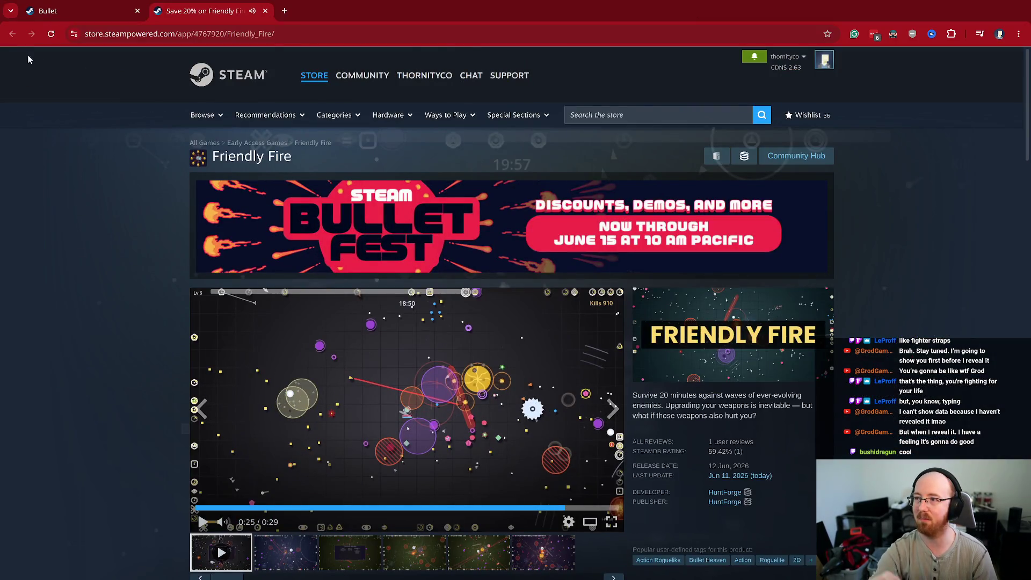
pyautogui.scroll(-7, 180, 298)
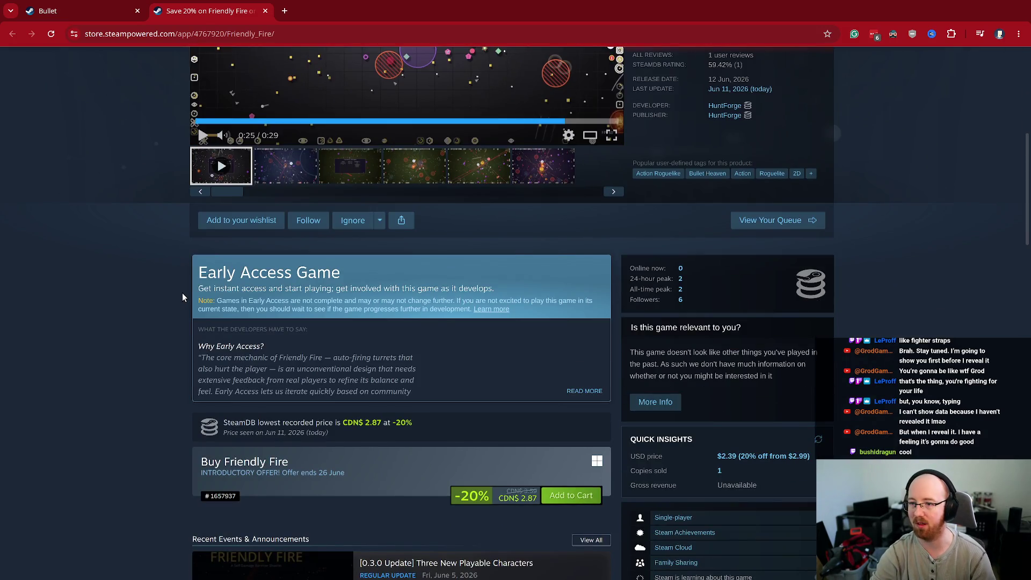
pyautogui.hotkey('ctrl', 'w')
pyautogui.scroll(3, 439, 385)
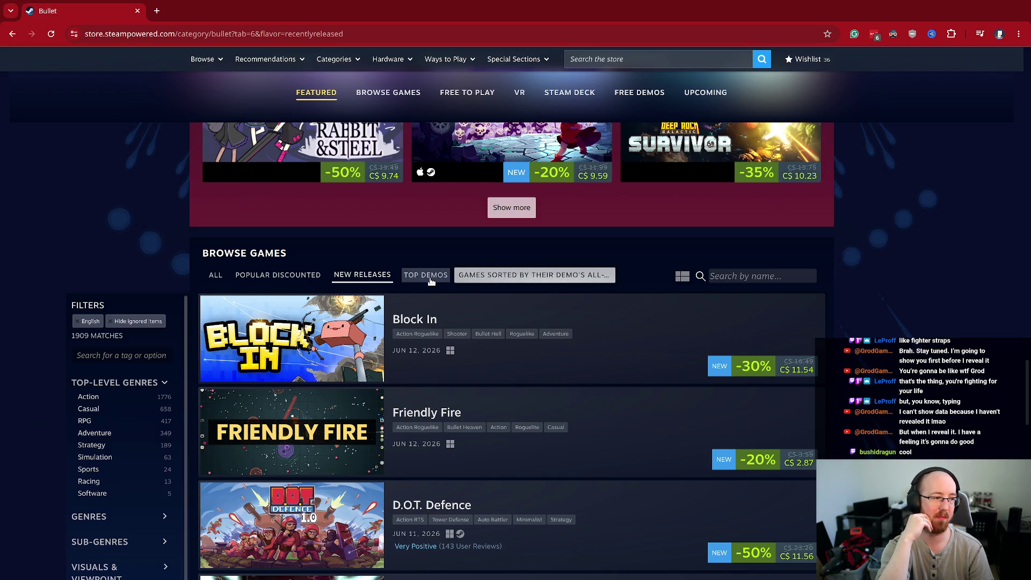
# Step: List the Bullet sale's most-played demos (944 matches) and scroll through them
pyautogui.click(430, 280)
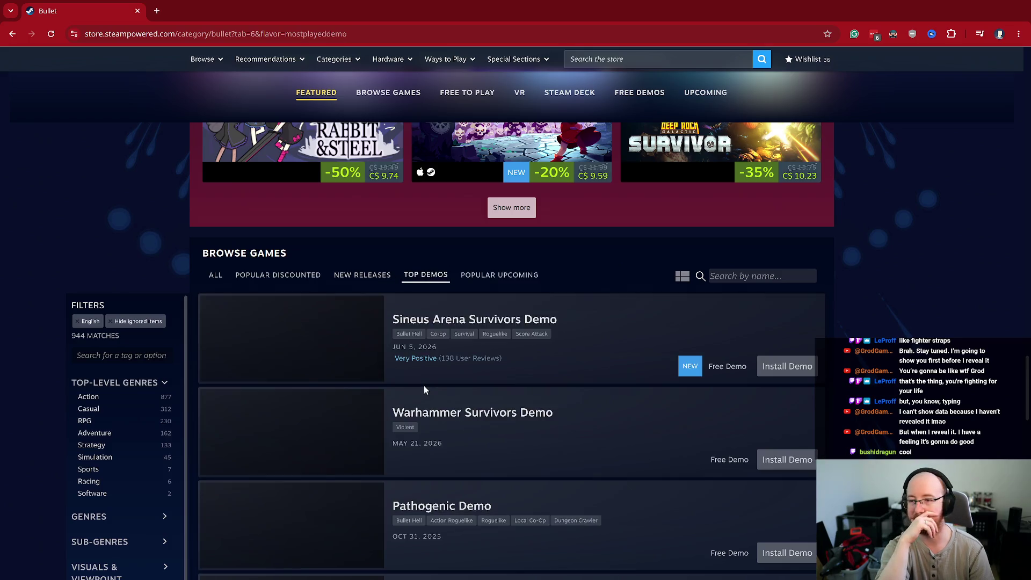
pyautogui.scroll(-10, 559, 366)
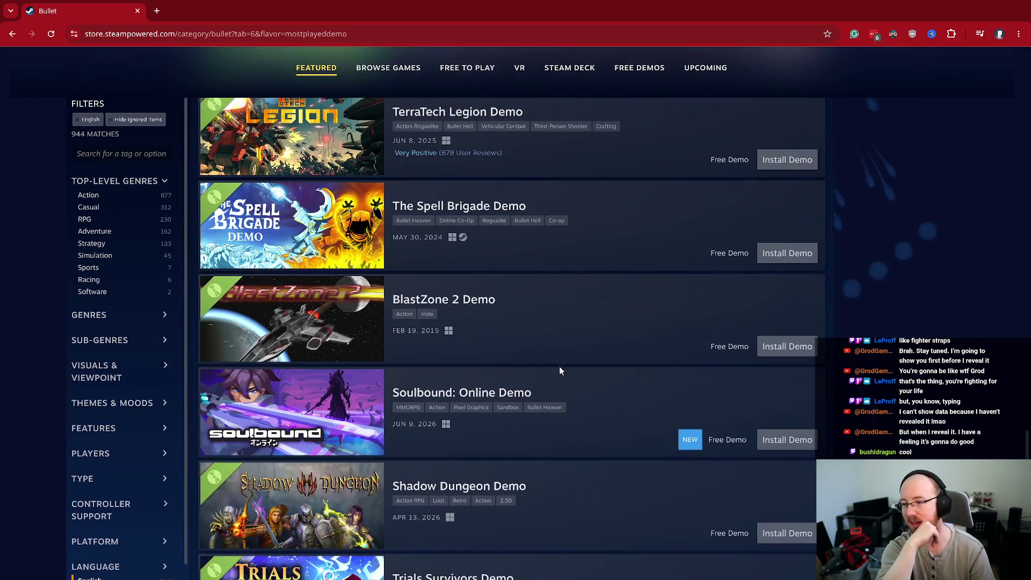
pyautogui.scroll(2, 556, 363)
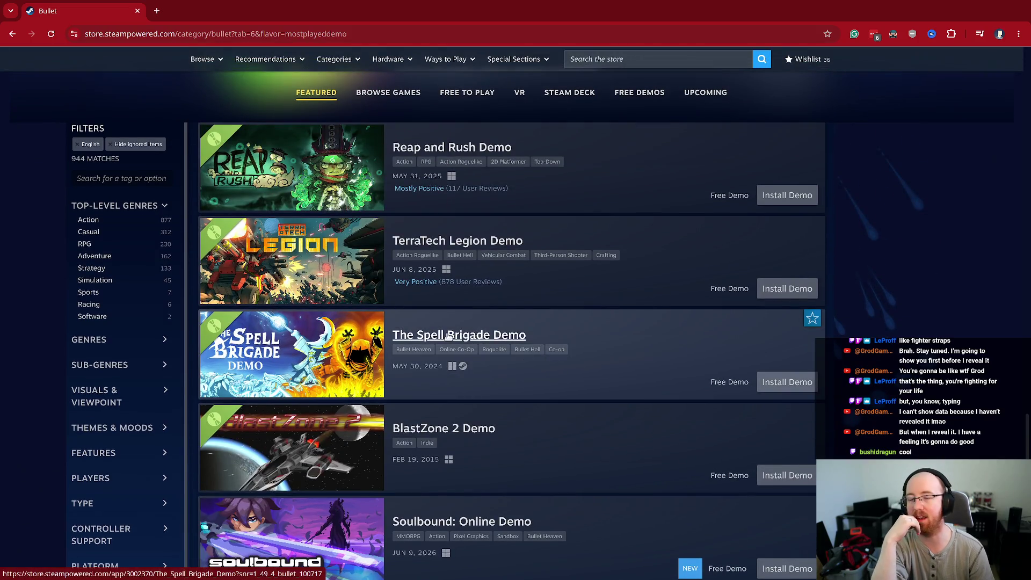
pyautogui.moveTo(318, 353)
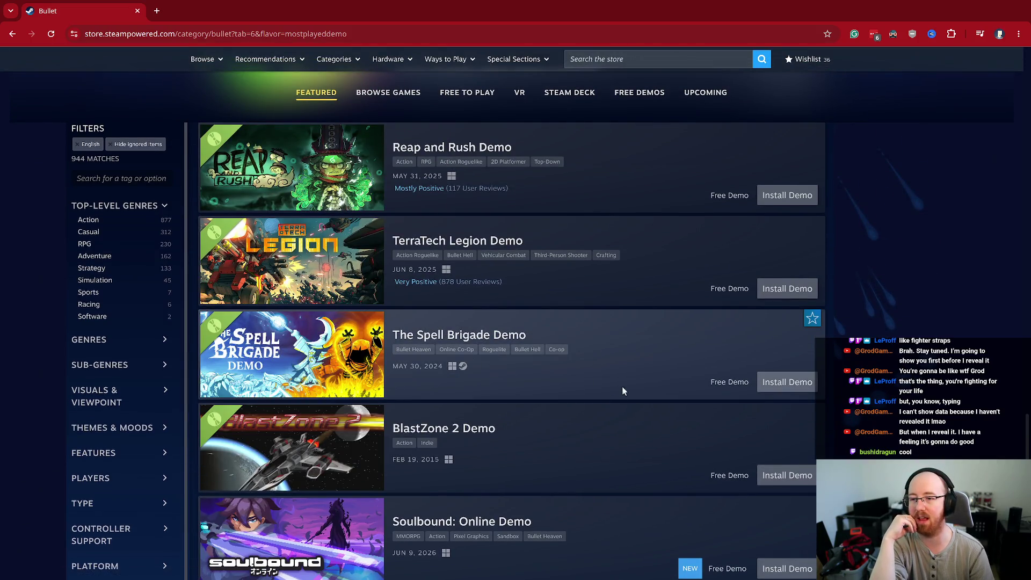
pyautogui.scroll(-3, 603, 328)
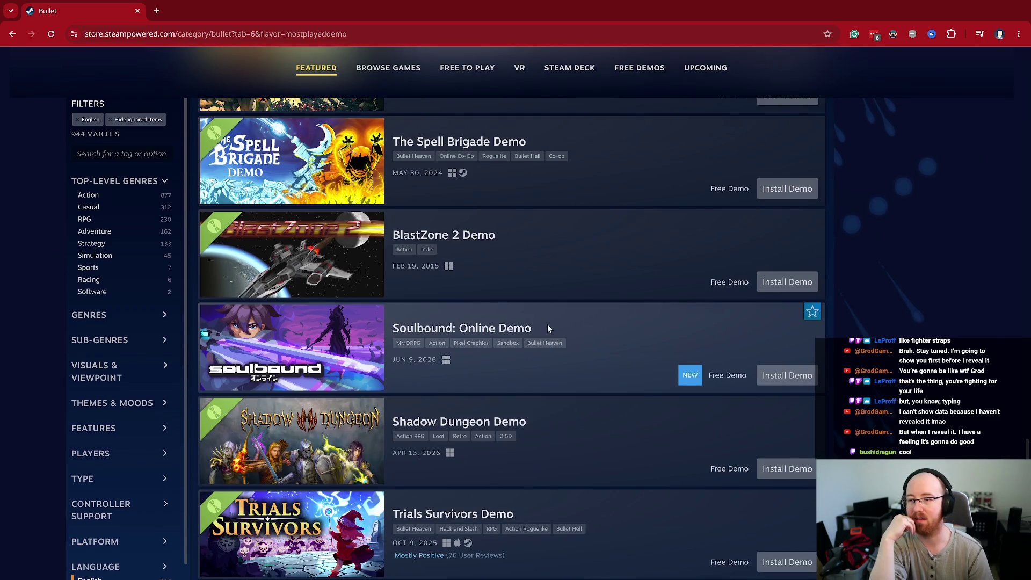
pyautogui.scroll(-3, 547, 325)
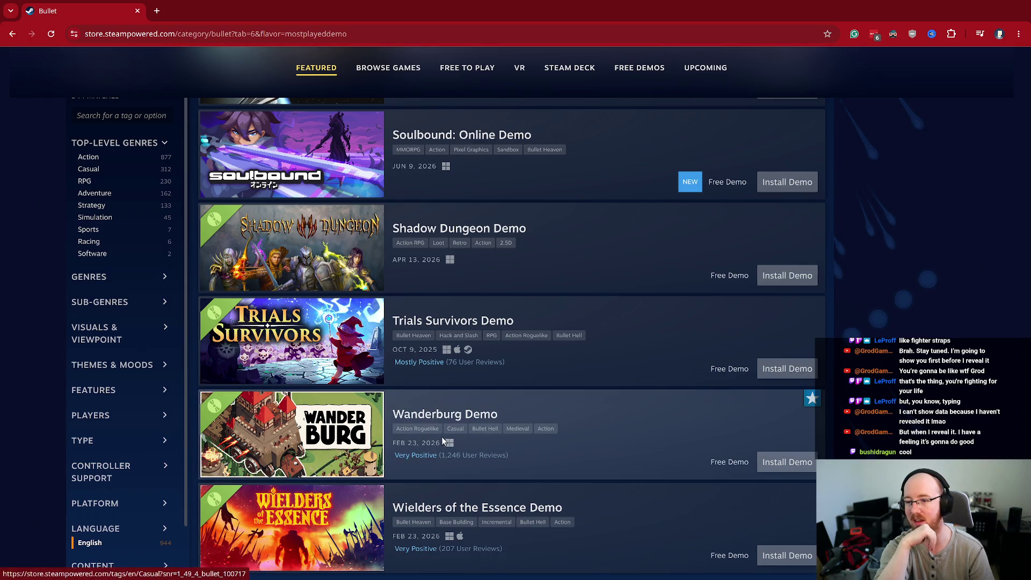
pyautogui.moveTo(331, 336)
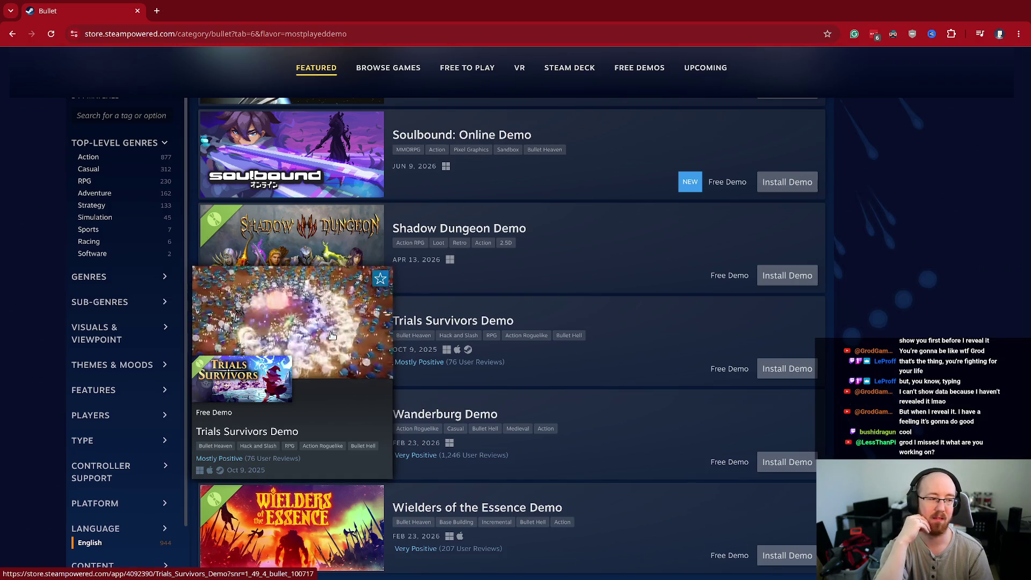
pyautogui.scroll(-3, 331, 335)
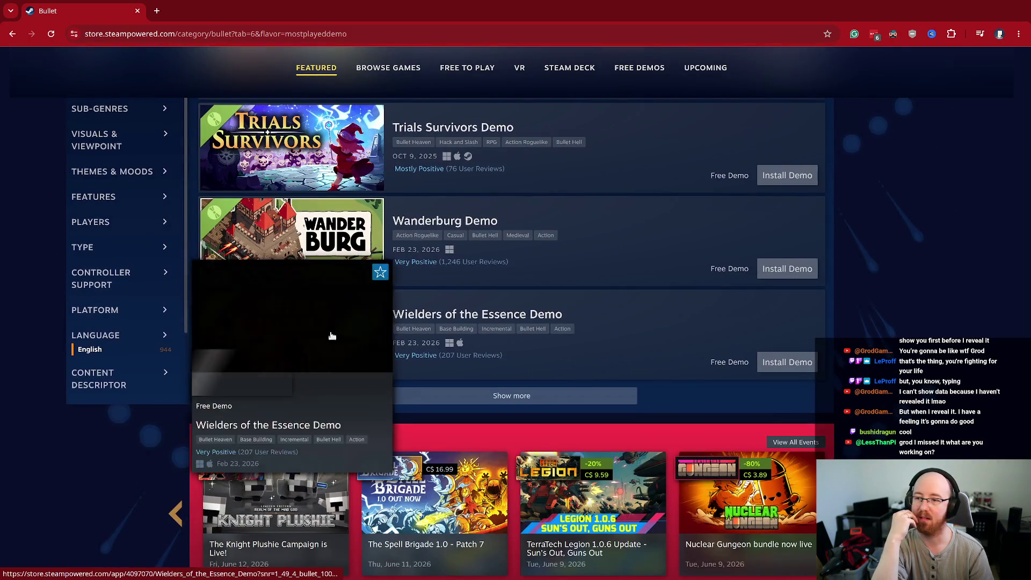
# Step: Load a second batch of demos with Show more and scroll down through it
pyautogui.click(456, 398)
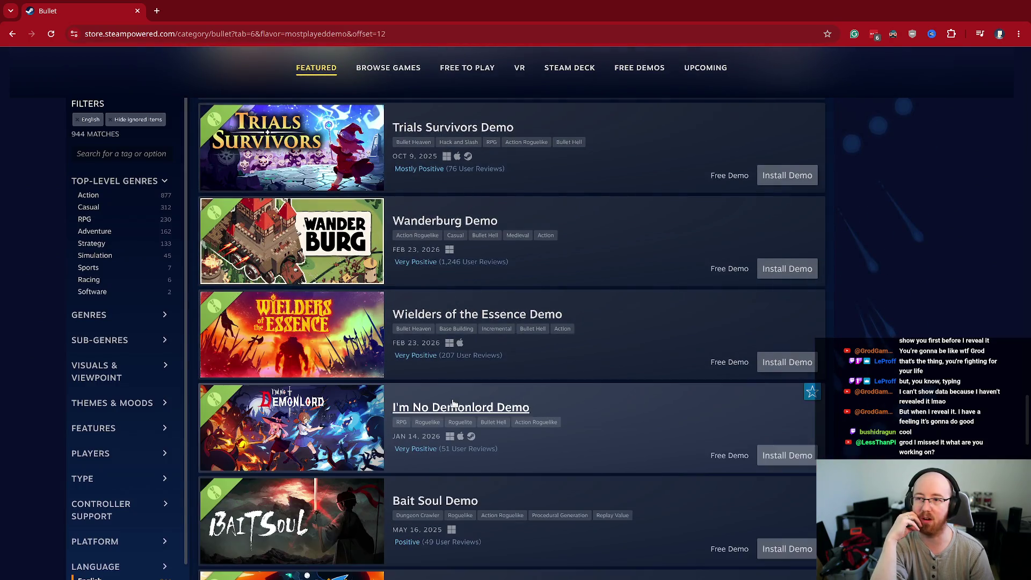
pyautogui.scroll(-1, 571, 434)
pyautogui.scroll(-3, 570, 433)
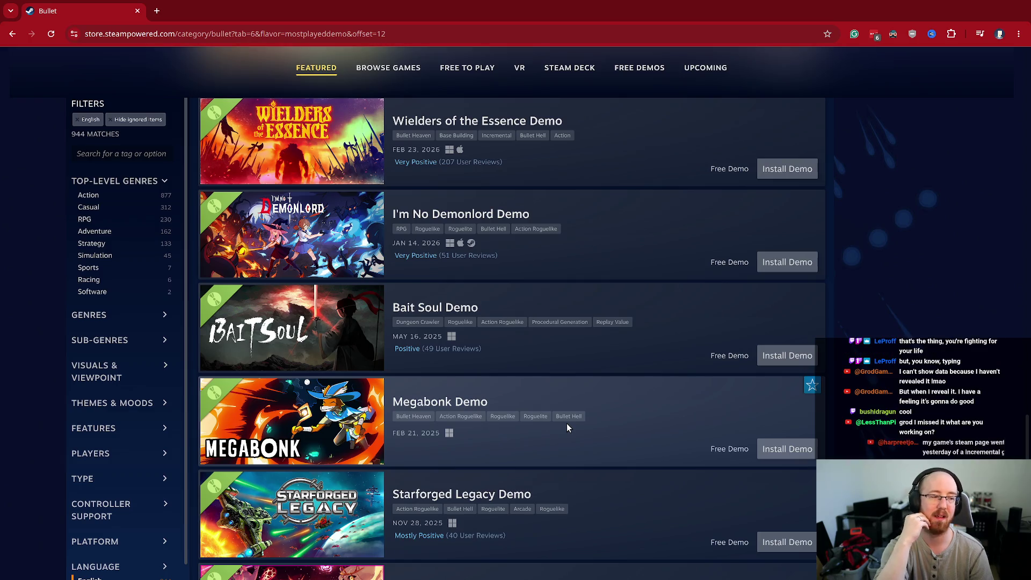
pyautogui.scroll(-3, 567, 426)
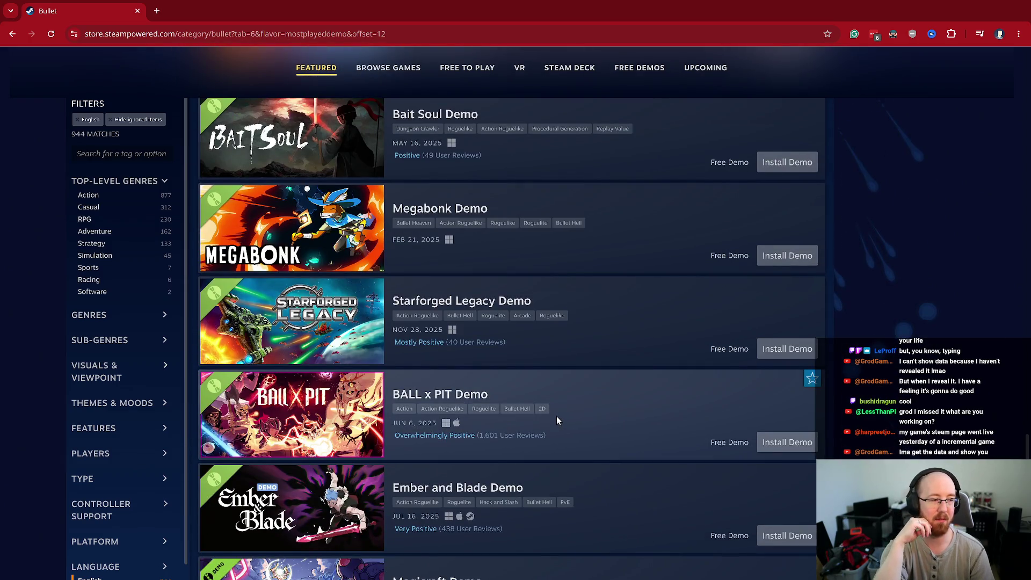
pyautogui.scroll(-2, 557, 416)
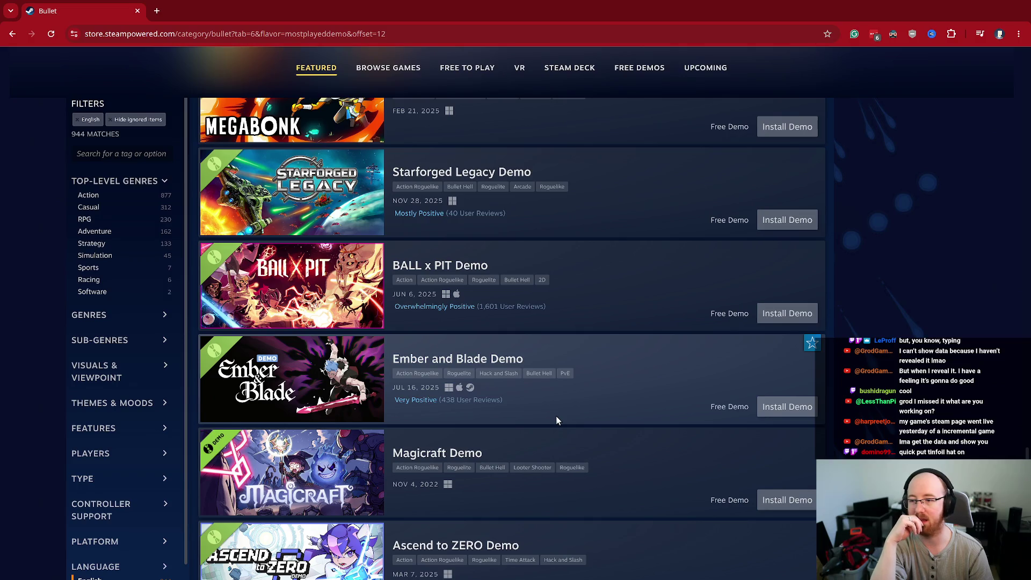
pyautogui.scroll(-2, 557, 417)
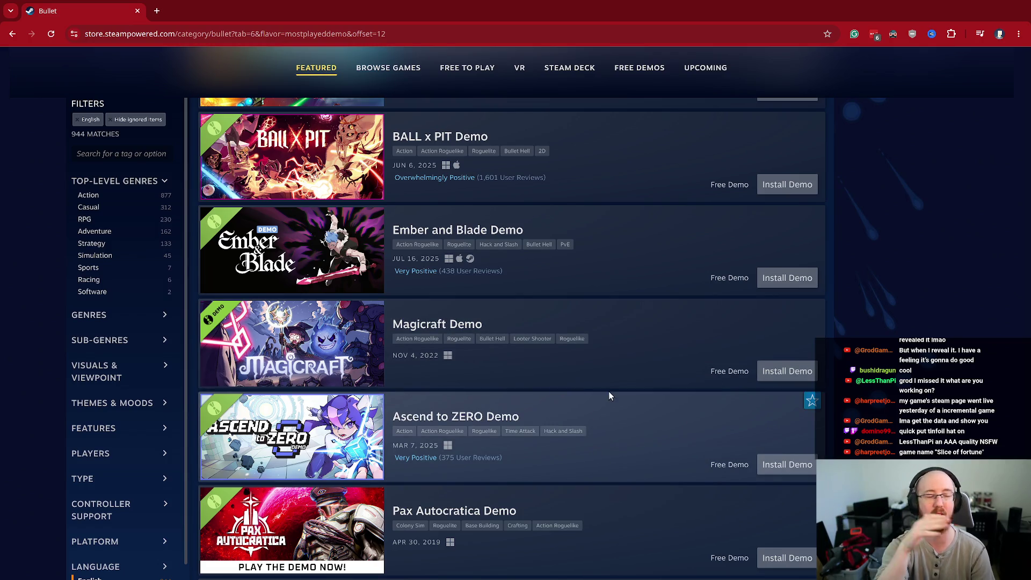
pyautogui.scroll(-1, 615, 397)
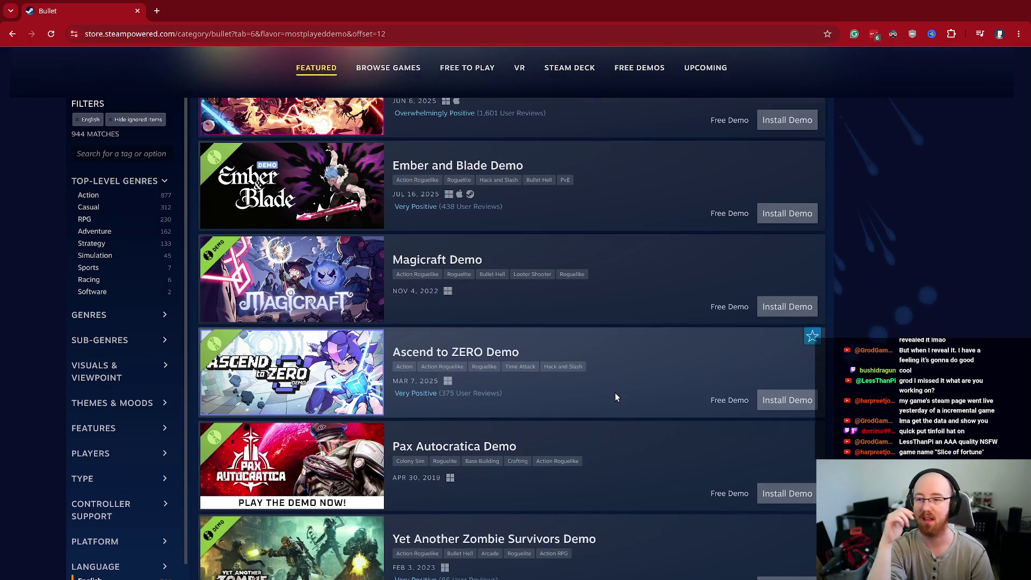
pyautogui.scroll(-2, 615, 396)
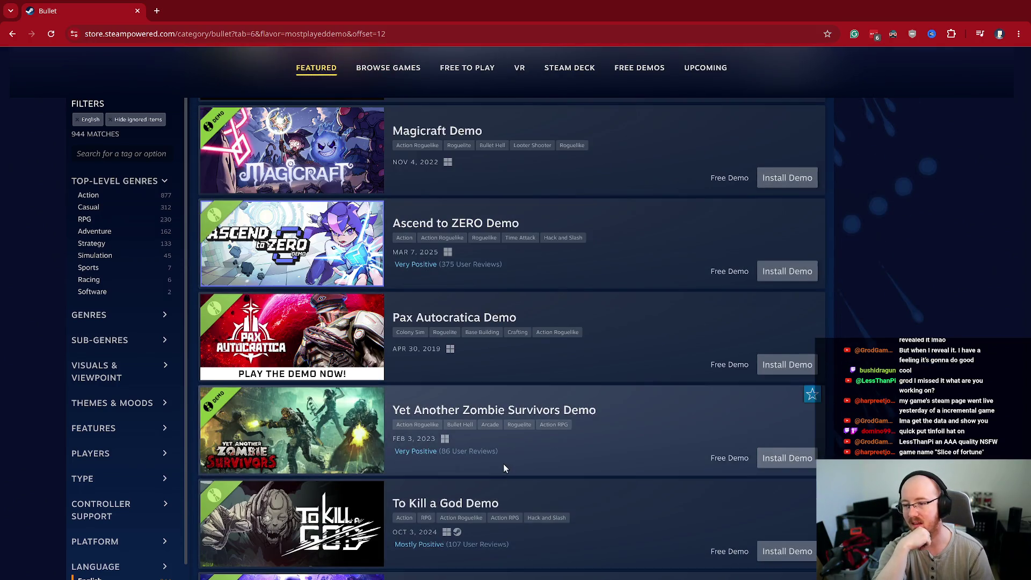
pyautogui.scroll(-3, 504, 464)
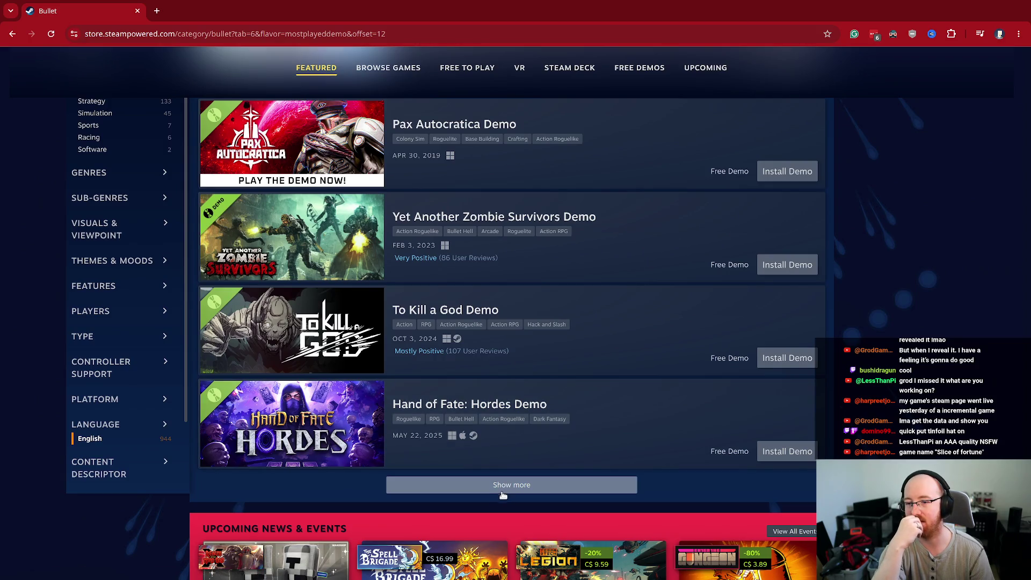
# Step: Load the next batch of demos, bringing in entries like PengPong and Ironfront Express
pyautogui.click(509, 486)
pyautogui.scroll(-3, 509, 490)
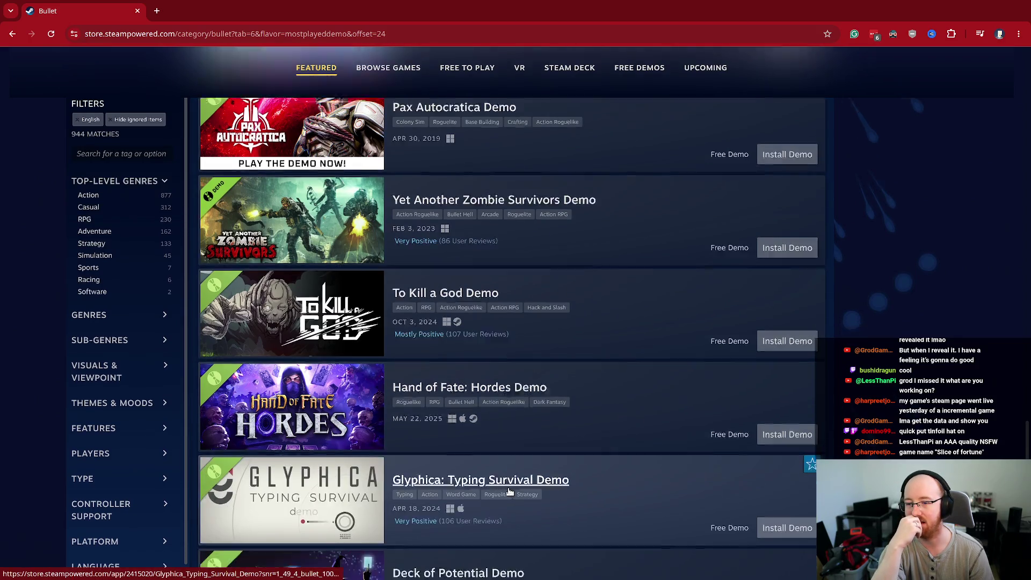
pyautogui.scroll(-9, 509, 490)
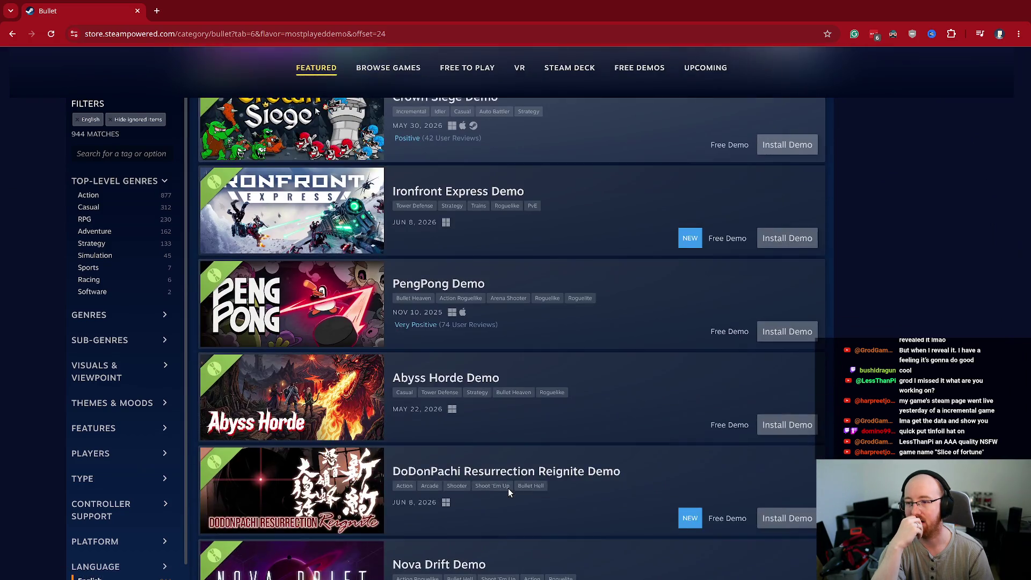
pyautogui.moveTo(270, 310)
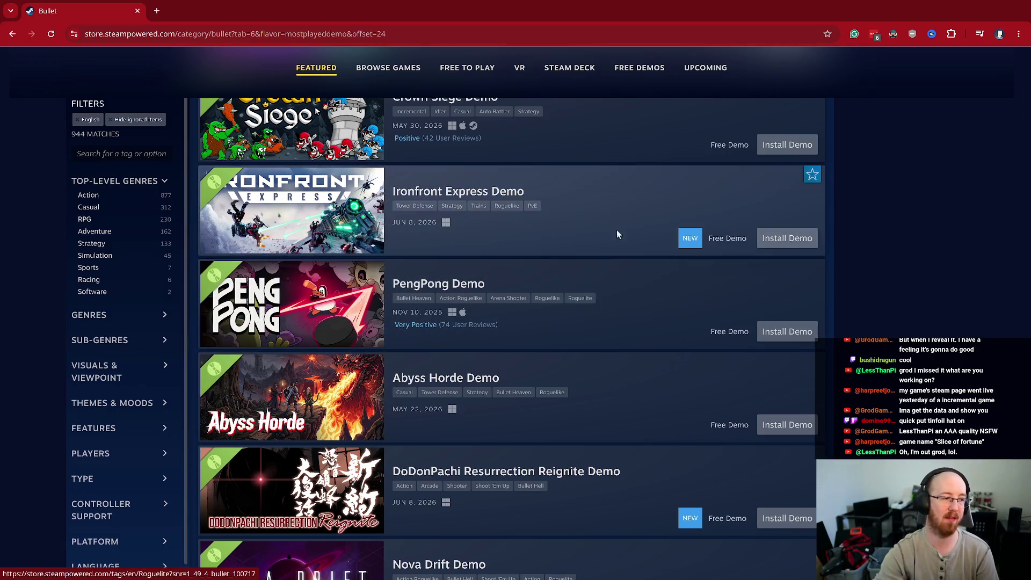
pyautogui.scroll(10, 604, 130)
pyautogui.click(706, 63)
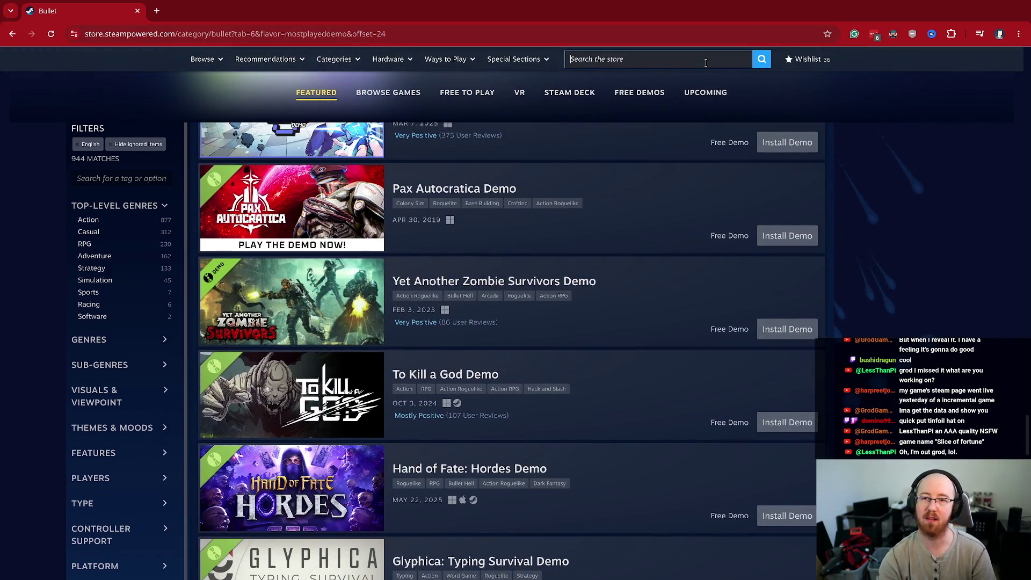
# Step: Search the store for 'Slice Of Fortune', returning 2 matches
pyautogui.write('Slice Of Fortune')
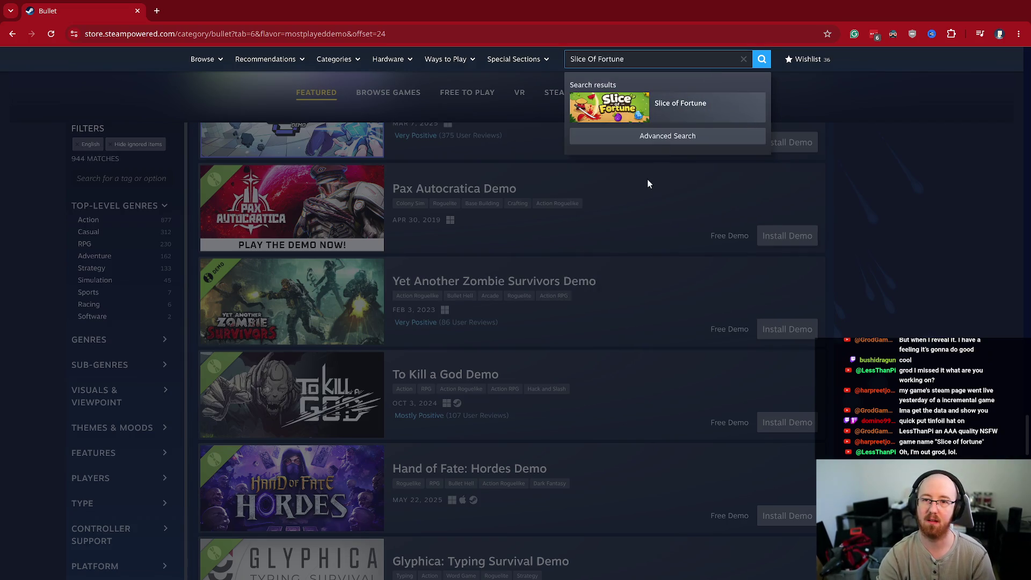
pyautogui.click(705, 87)
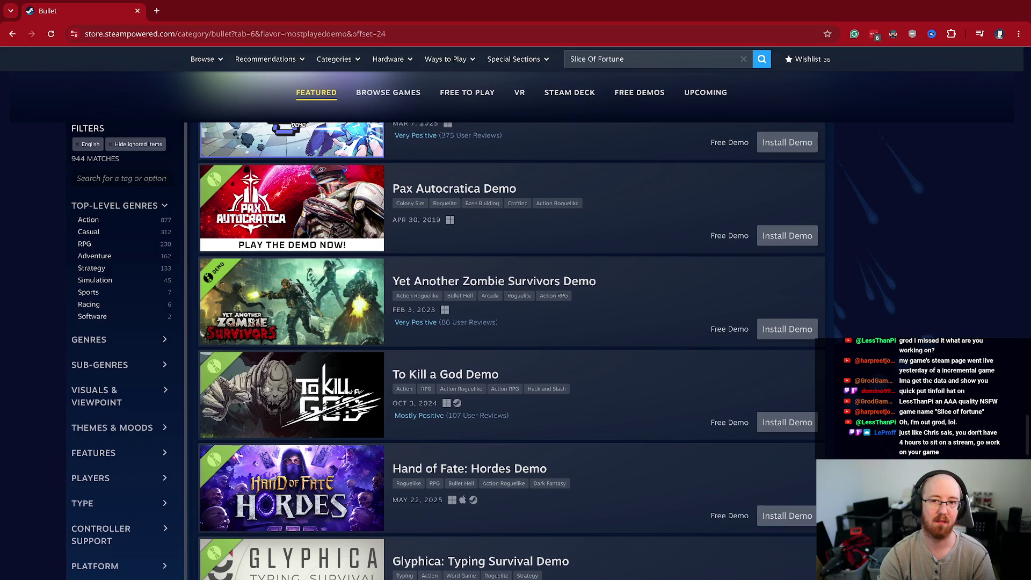
pyautogui.click(762, 60)
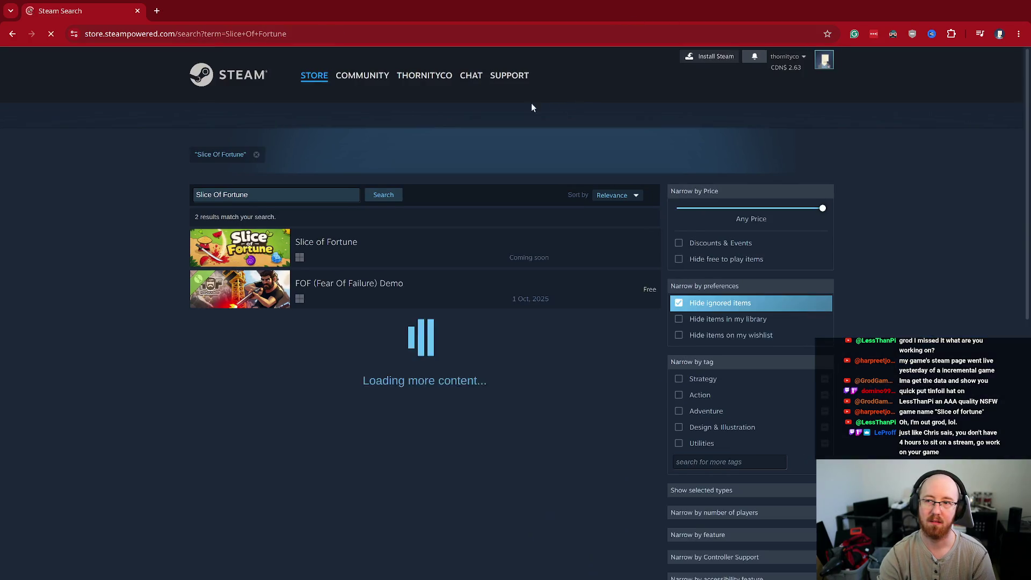
# Step: Open the Slice of Fortune store page, enlarge its first screenshot, then read further down
pyautogui.click(365, 244)
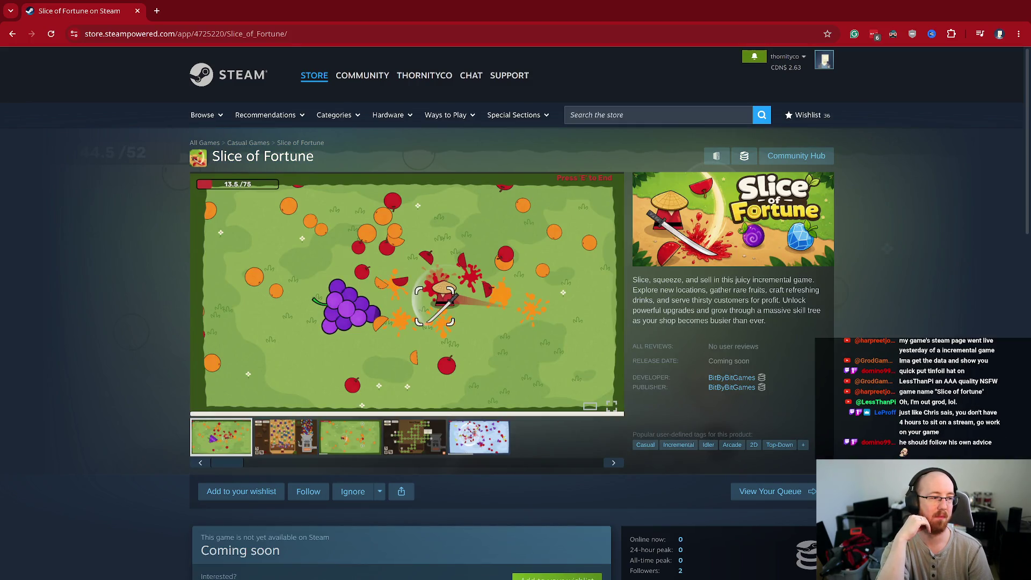
pyautogui.click(370, 272)
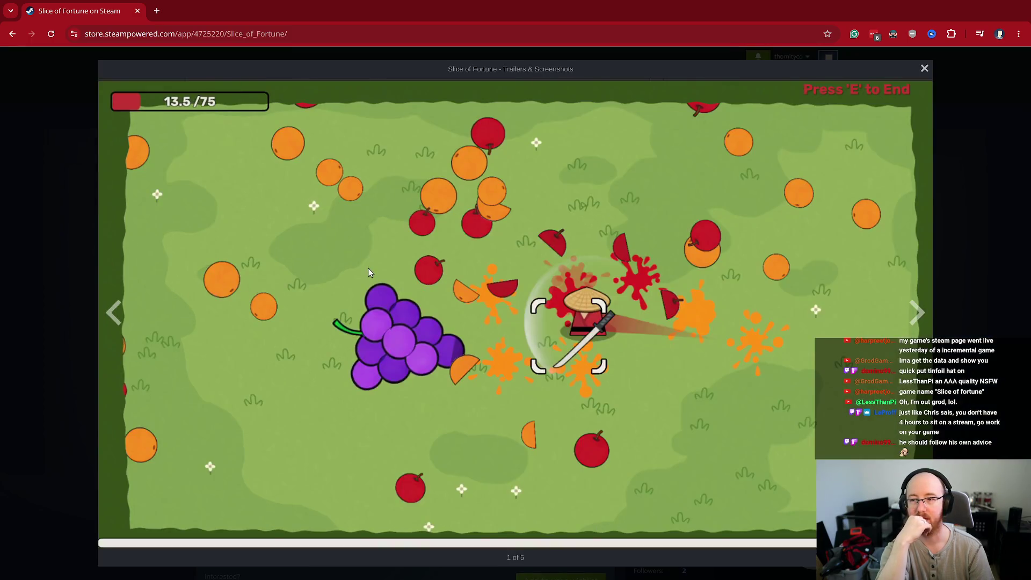
pyautogui.click(368, 268)
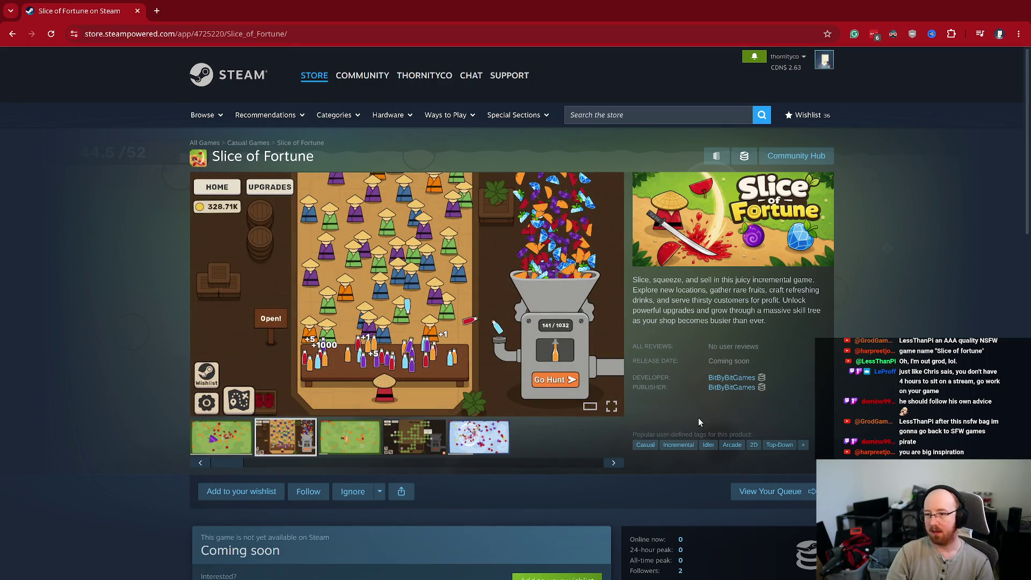
pyautogui.scroll(-3, 698, 418)
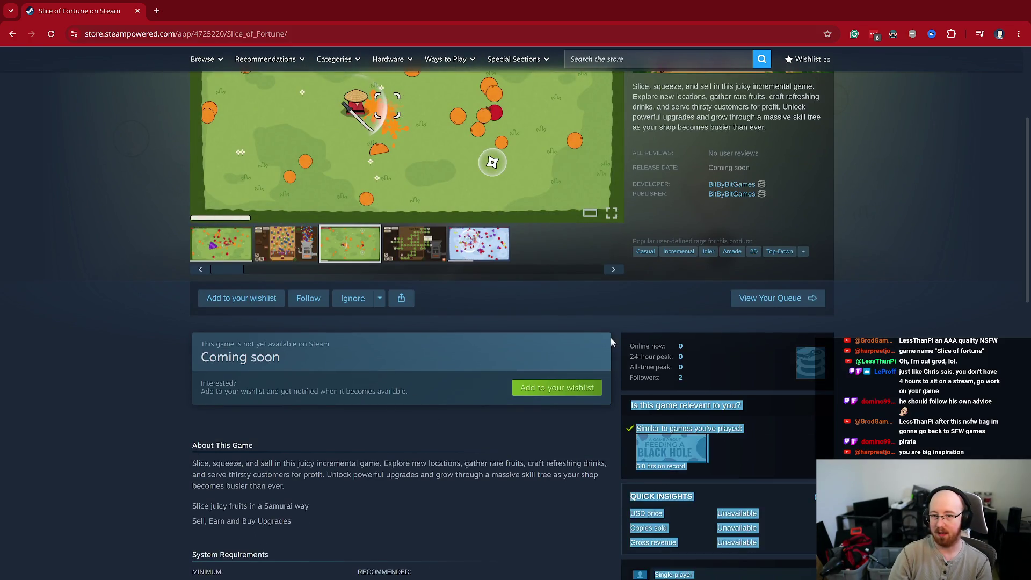
# Step: Open Slice of Fortune's SteamDB page and view its packages and metadata
pyautogui.click(811, 362)
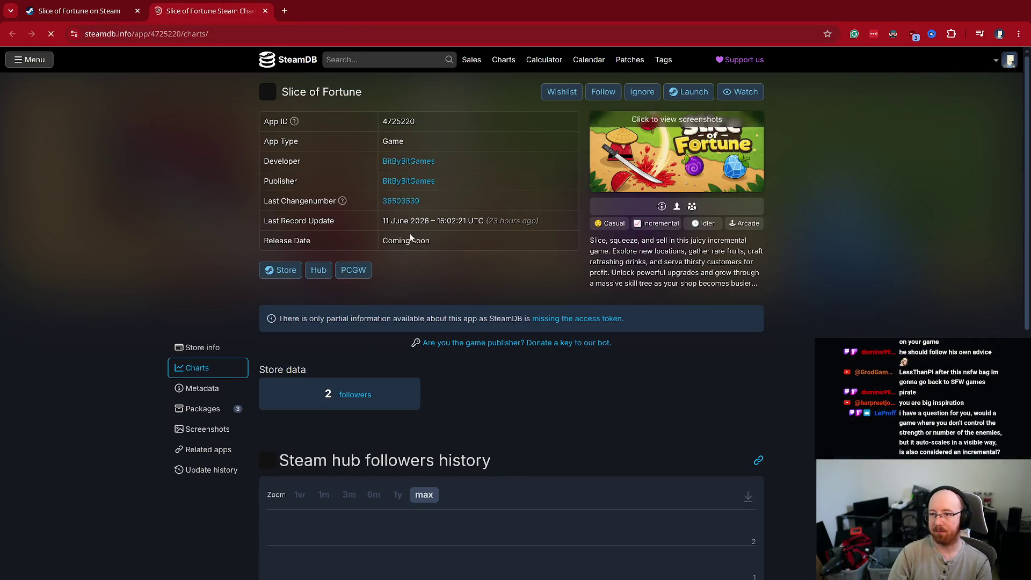
pyautogui.click(203, 408)
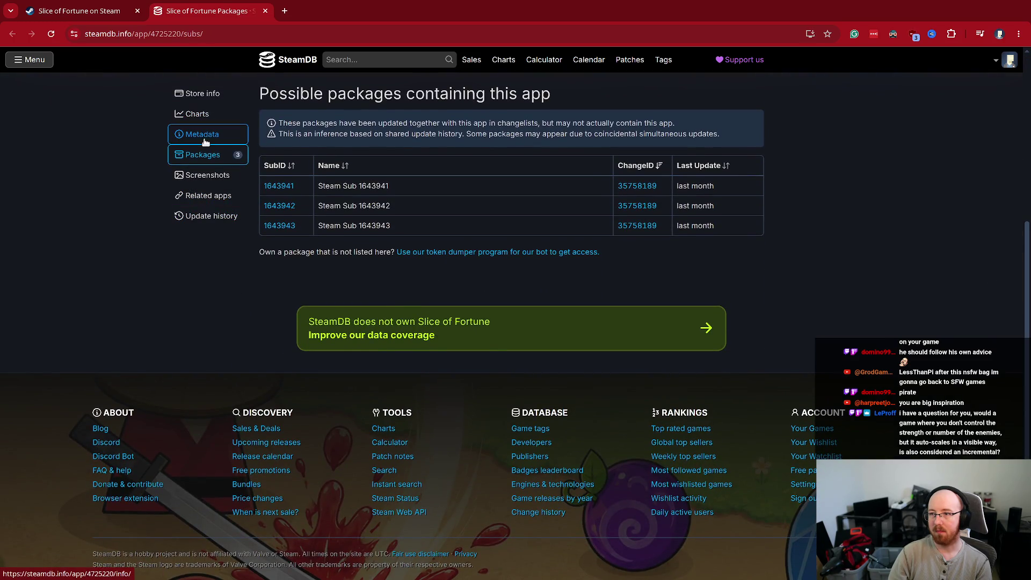
pyautogui.click(203, 137)
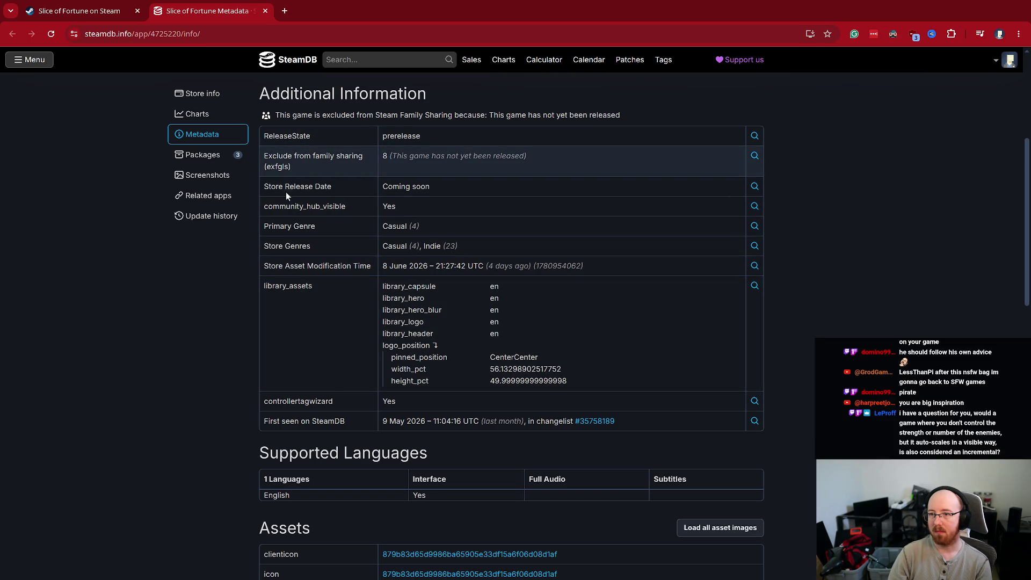
# Step: Review the metadata, highlighting the First seen on SteamDB date, then close the SteamDB tab
pyautogui.scroll(-5, 287, 342)
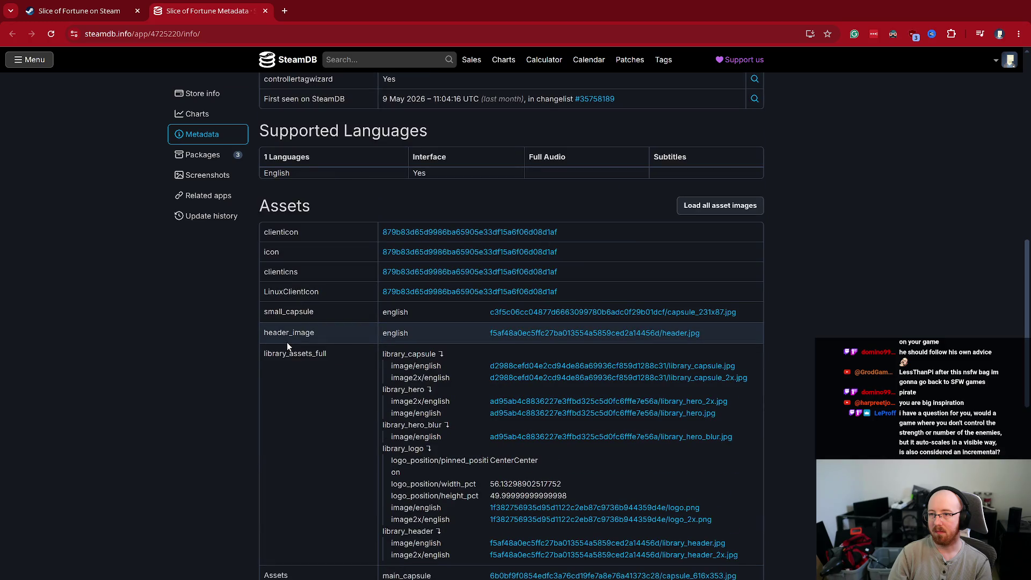
pyautogui.scroll(-8, 287, 343)
pyautogui.scroll(3, 287, 343)
pyautogui.scroll(-1, 441, 376)
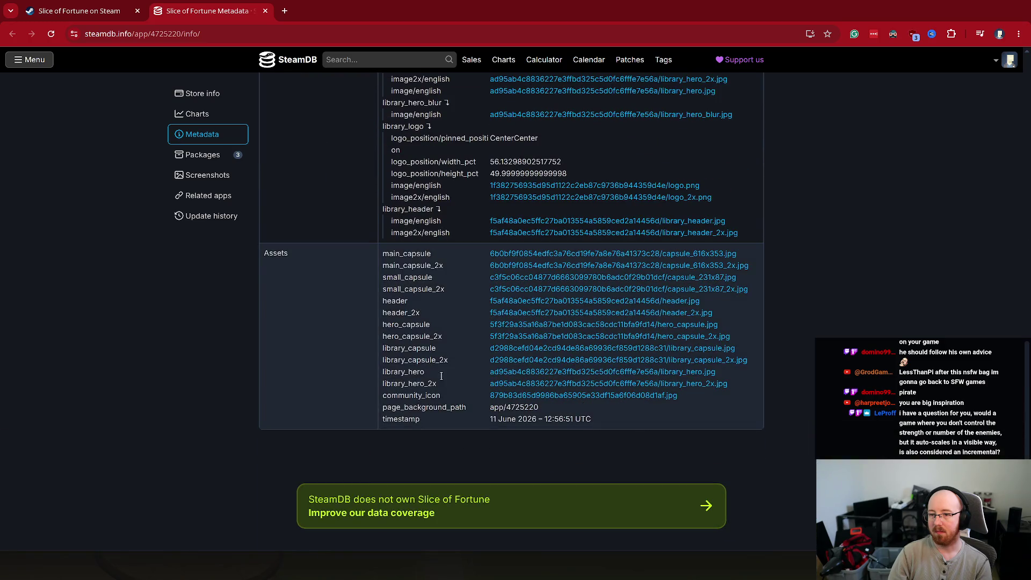
pyautogui.scroll(15, 441, 376)
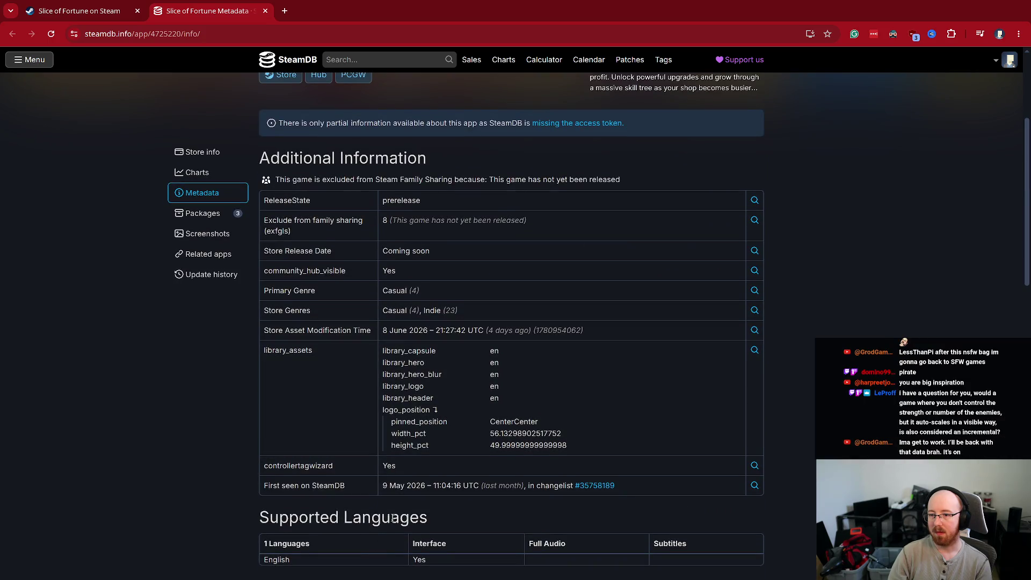
pyautogui.moveTo(388, 486); pyautogui.dragTo(418, 489)
pyautogui.click(419, 488)
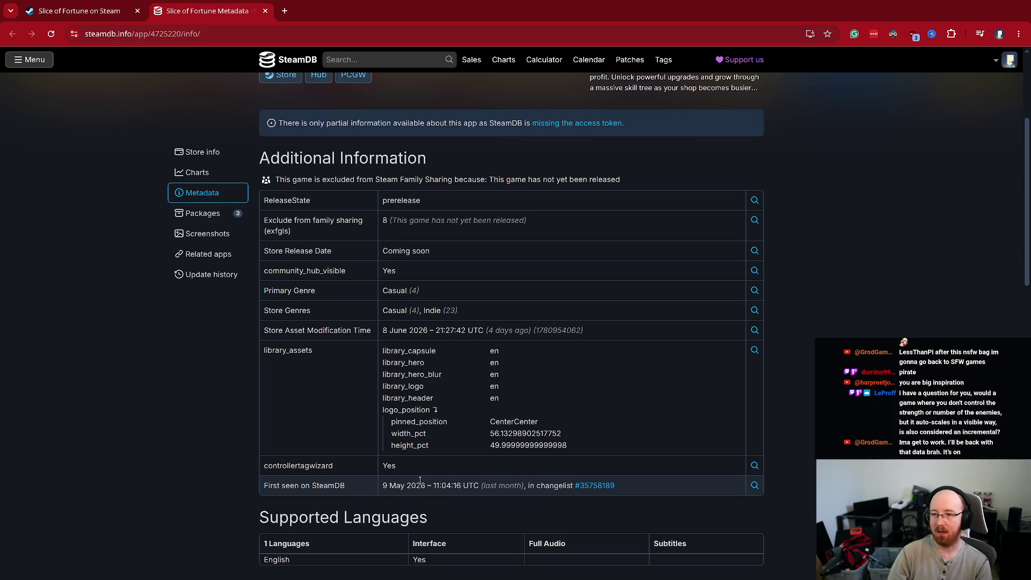
pyautogui.hotkey('ctrl', 'w')
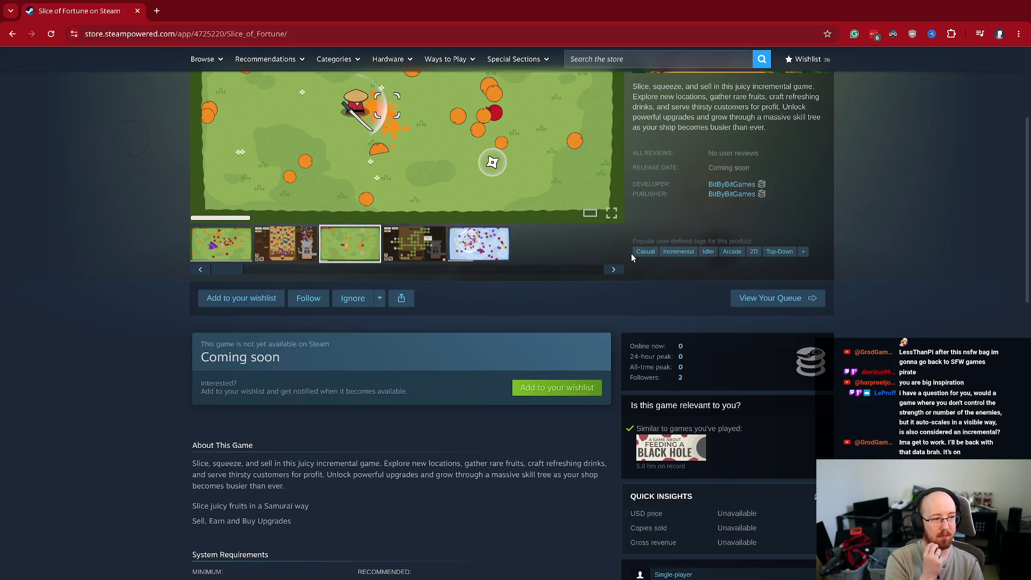
# Step: Switch the gallery between the snowy video, Skill Tree screenshot and green-field gameplay video
pyautogui.scroll(2, 618, 255)
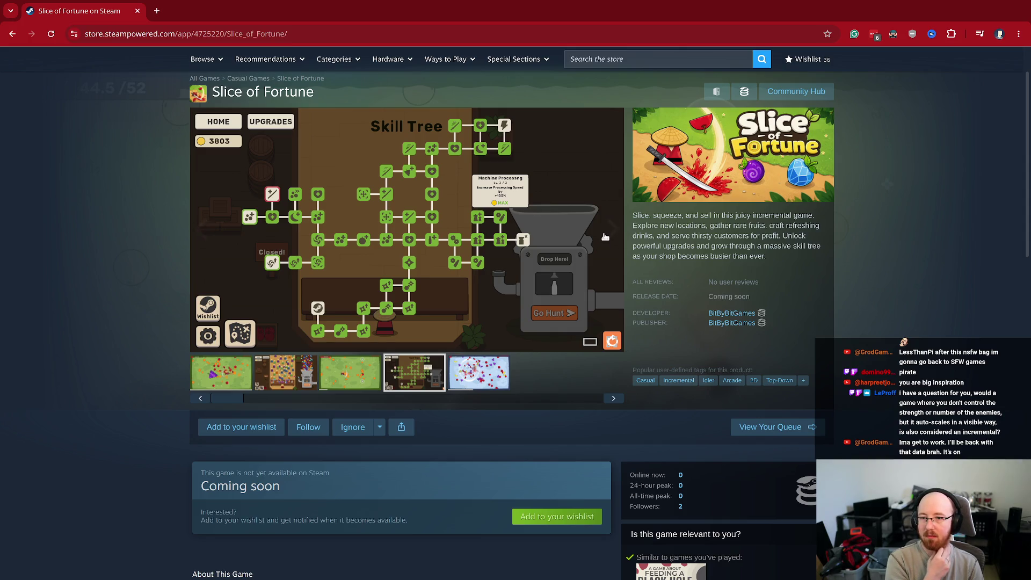
pyautogui.click(611, 231)
pyautogui.click(200, 231)
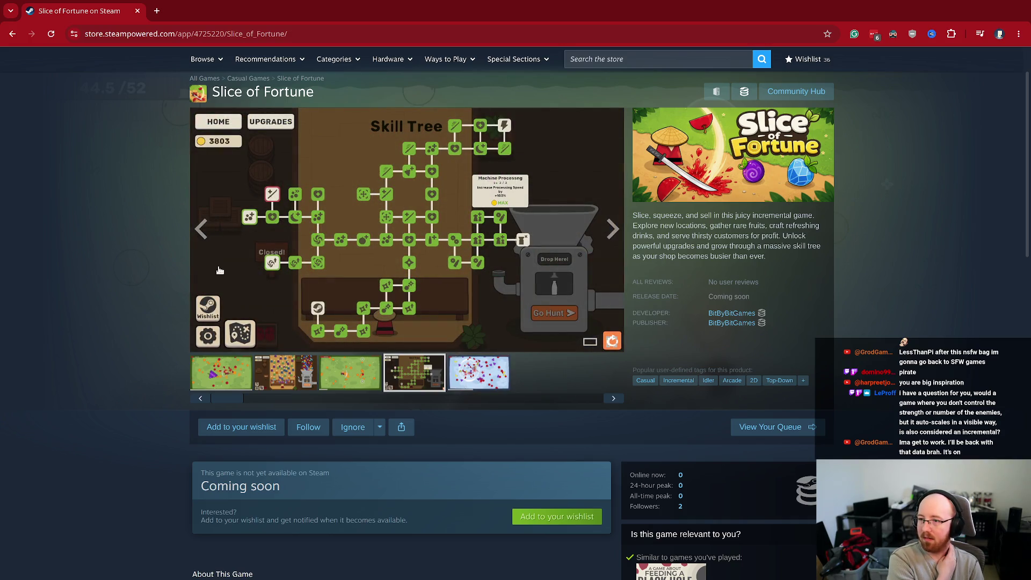
pyautogui.click(450, 382)
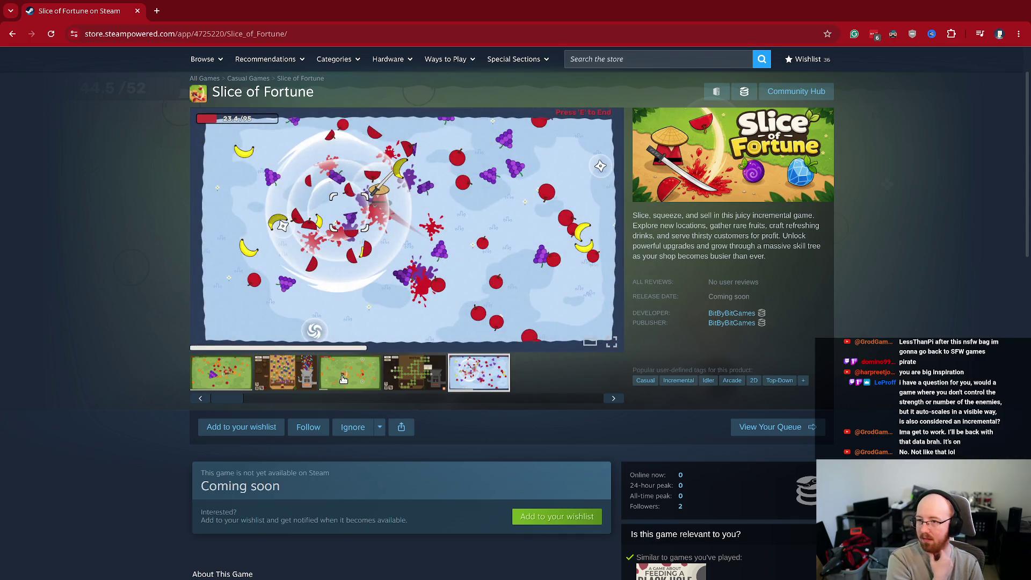
pyautogui.click(343, 379)
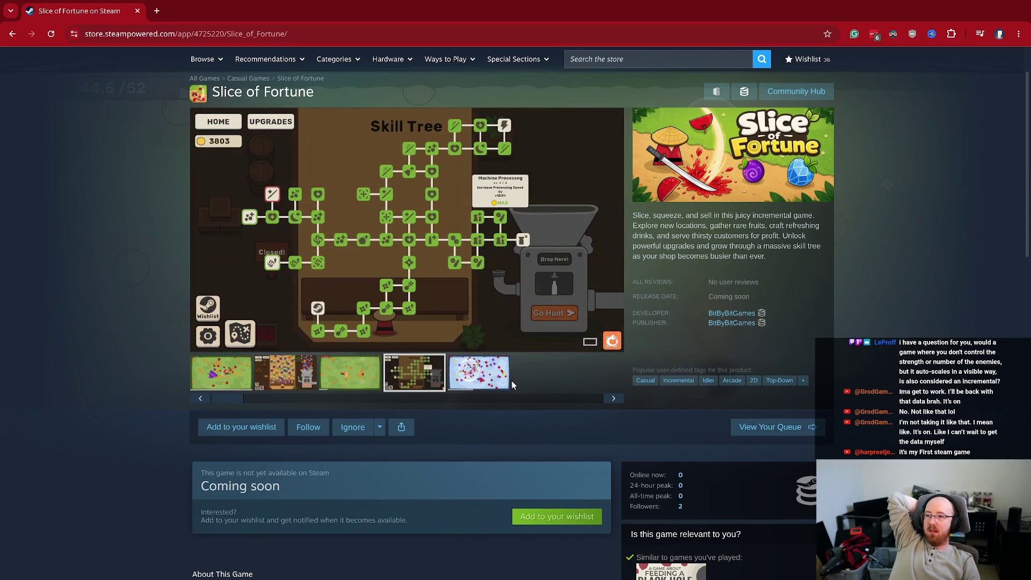
# Step: Preview the shop screenshot, grape-slicing video, Skill Tree screenshot and snowy gameplay video in turn
pyautogui.click(296, 364)
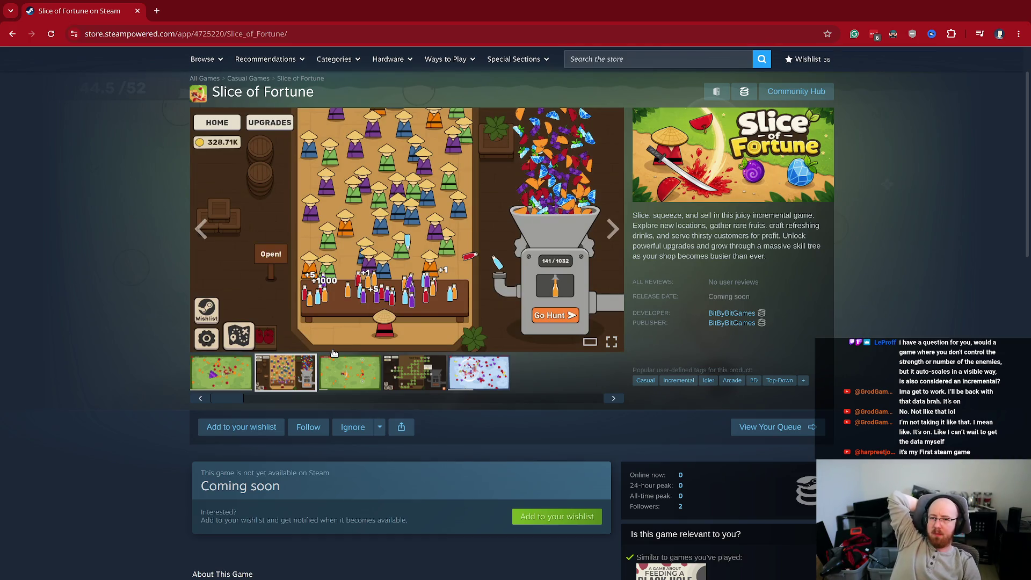
pyautogui.click(217, 380)
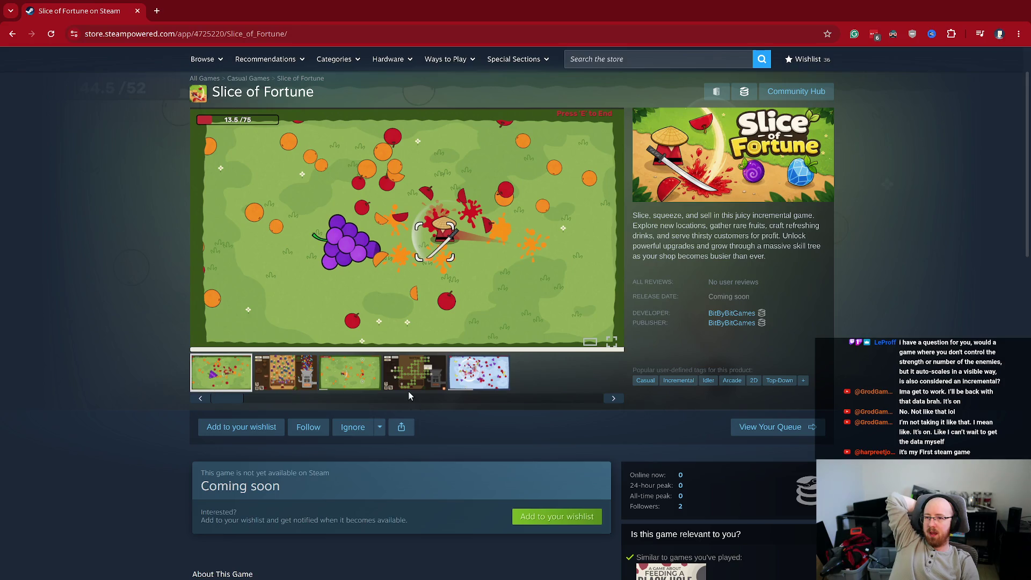
pyautogui.click(441, 378)
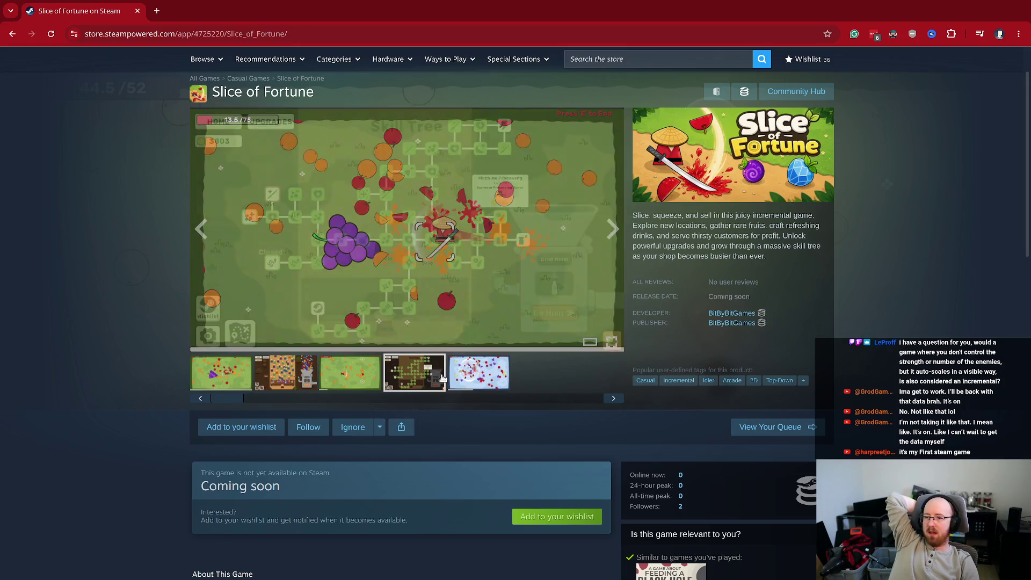
pyautogui.click(496, 376)
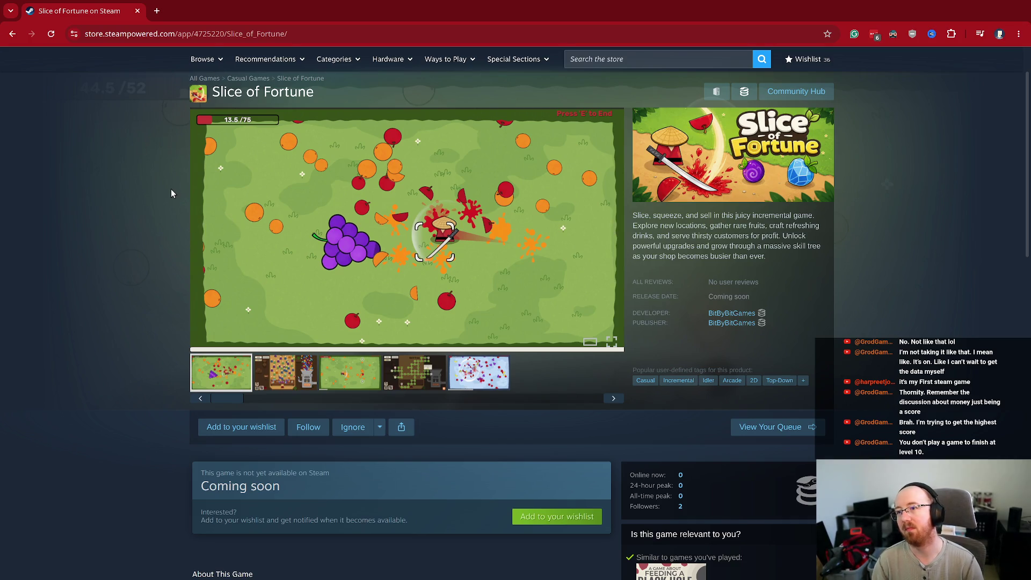
# Step: Return to the Slice of Fortune page and enlarge its first gameplay clip (item 1 of 5)
pyautogui.hotkey('alt', 'Left')
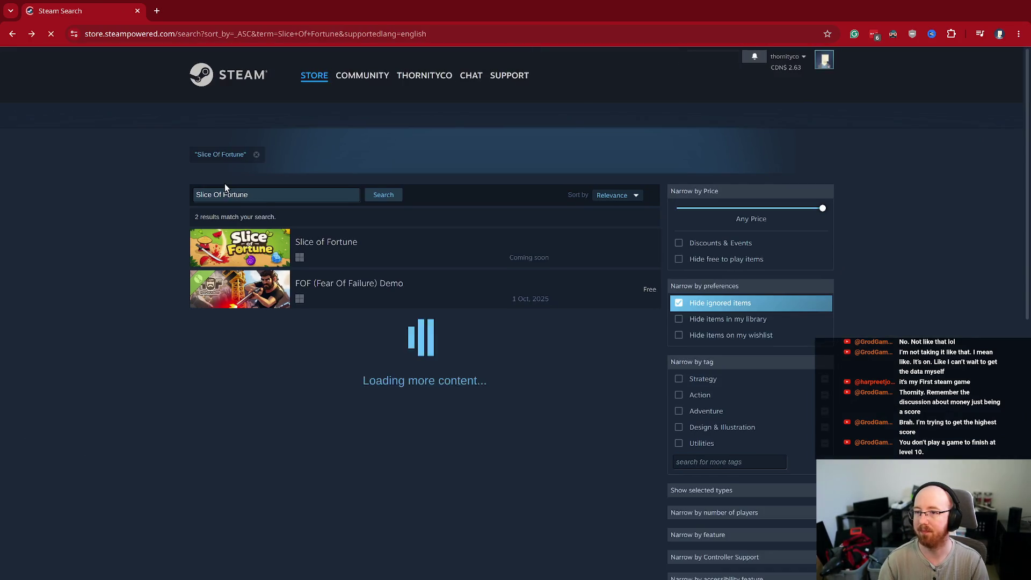
pyautogui.hotkey('alt', 'Right')
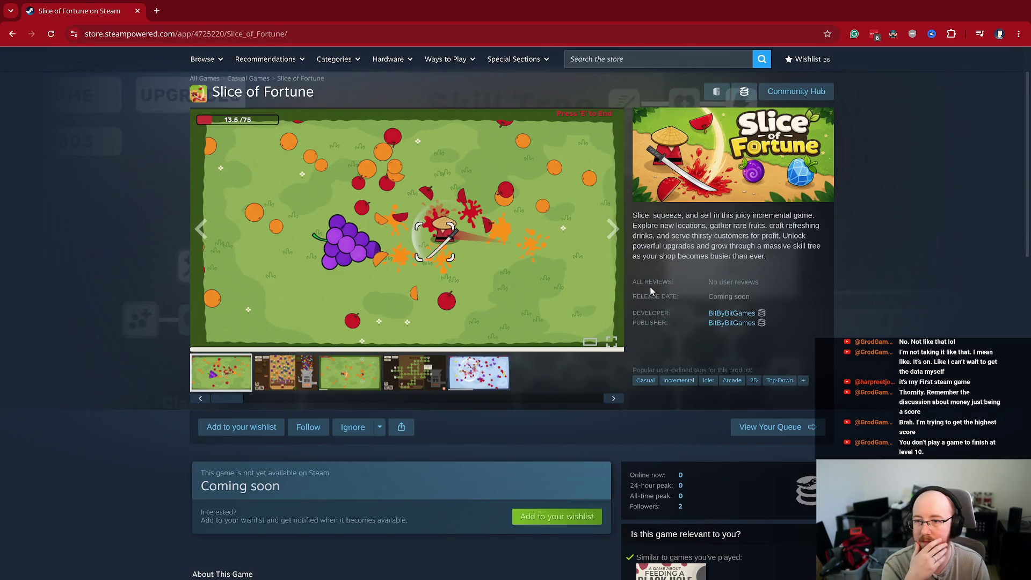
pyautogui.click(433, 269)
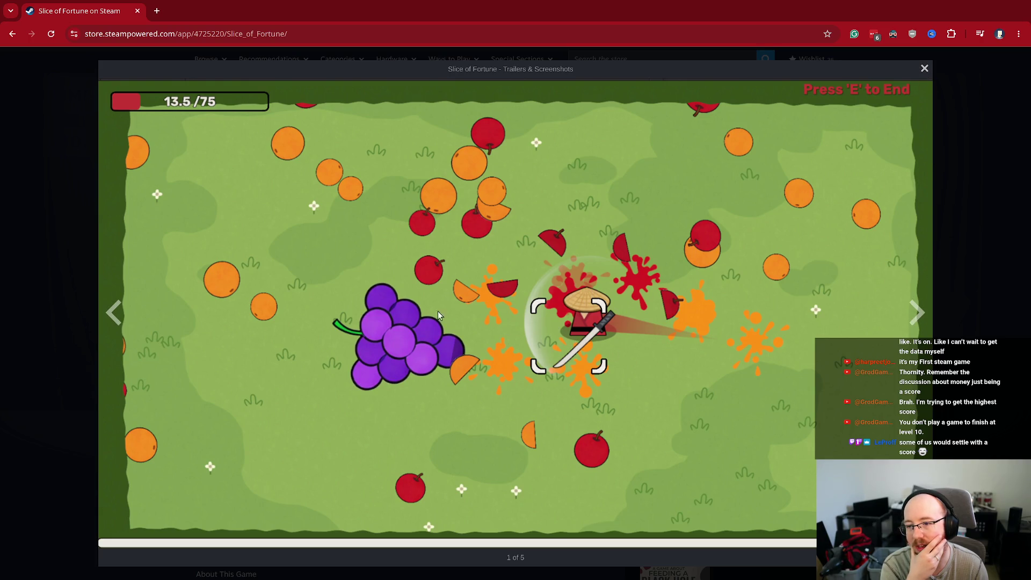
# Step: Close the clip viewer and enlarge the shop scene screenshot instead
pyautogui.click(925, 69)
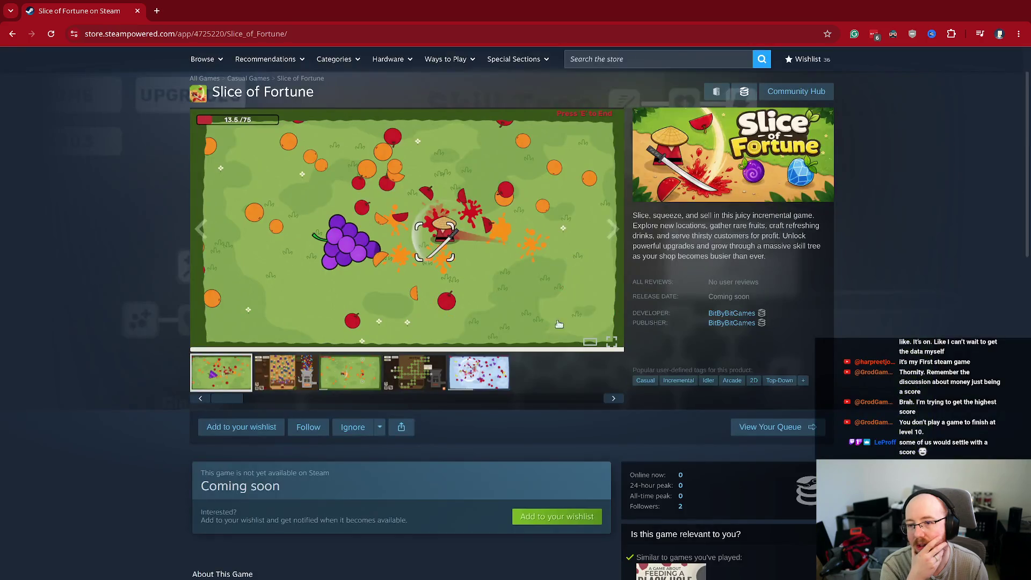
pyautogui.click(310, 372)
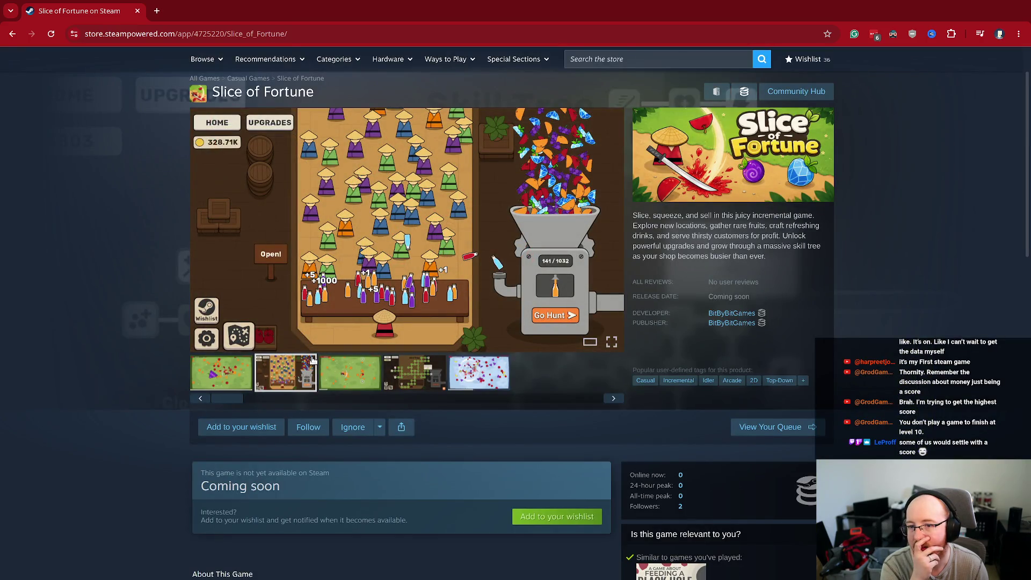
pyautogui.click(526, 186)
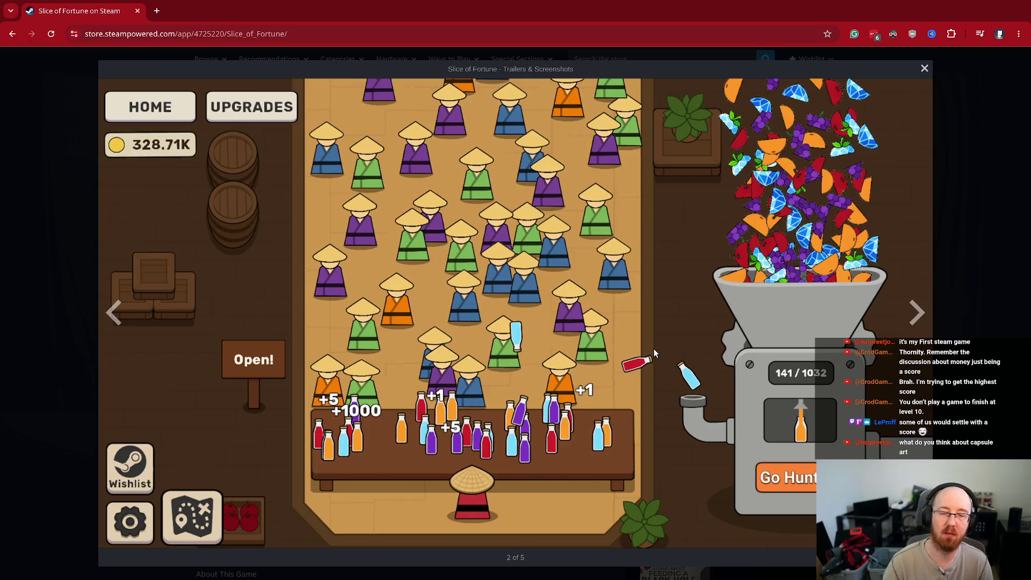
# Step: Close the viewer, scroll to About This Game, and open the A Game About Feeding A Black Hole page
pyautogui.press('Escape')
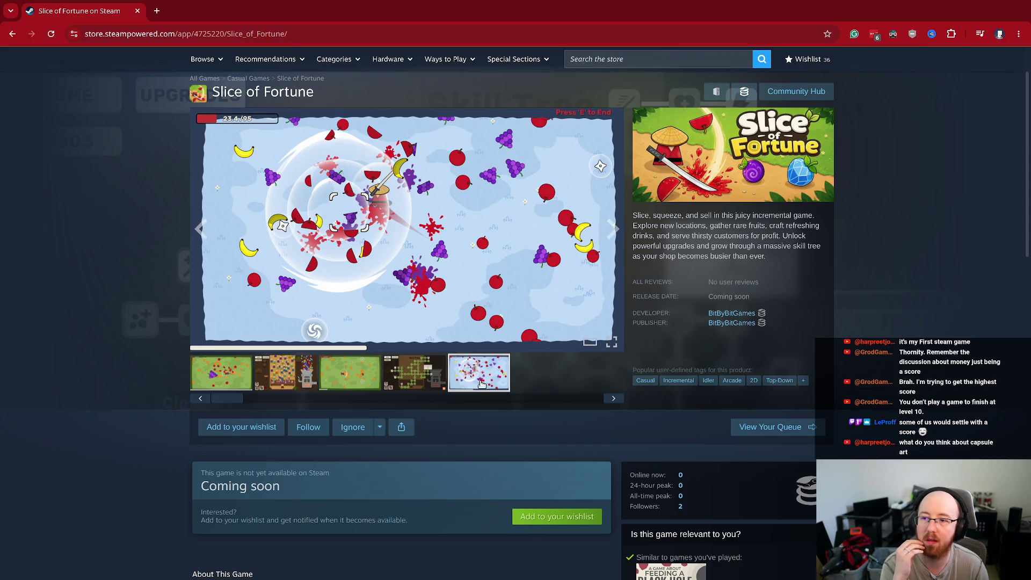
pyautogui.scroll(-2, 311, 370)
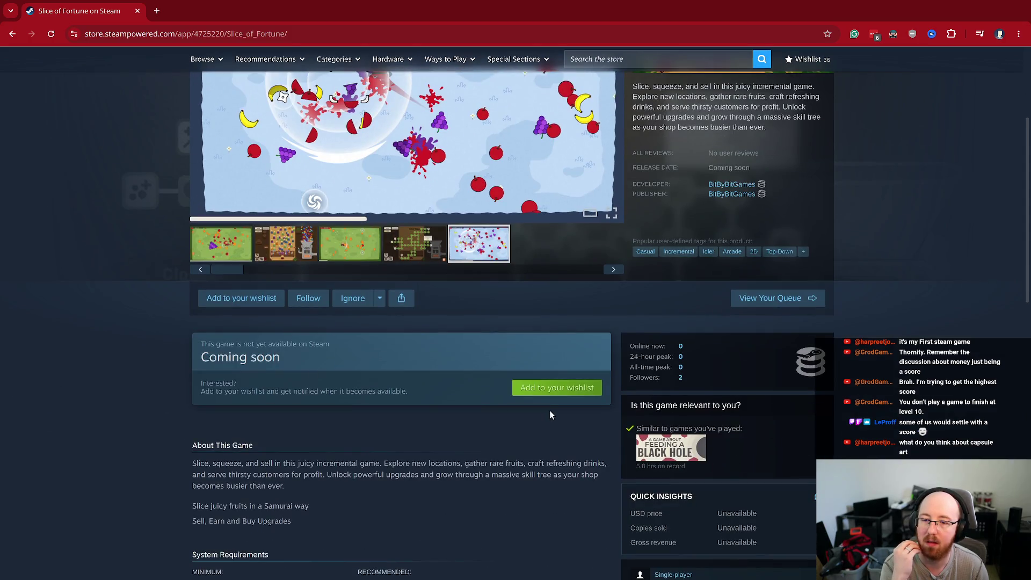
pyautogui.click(675, 450)
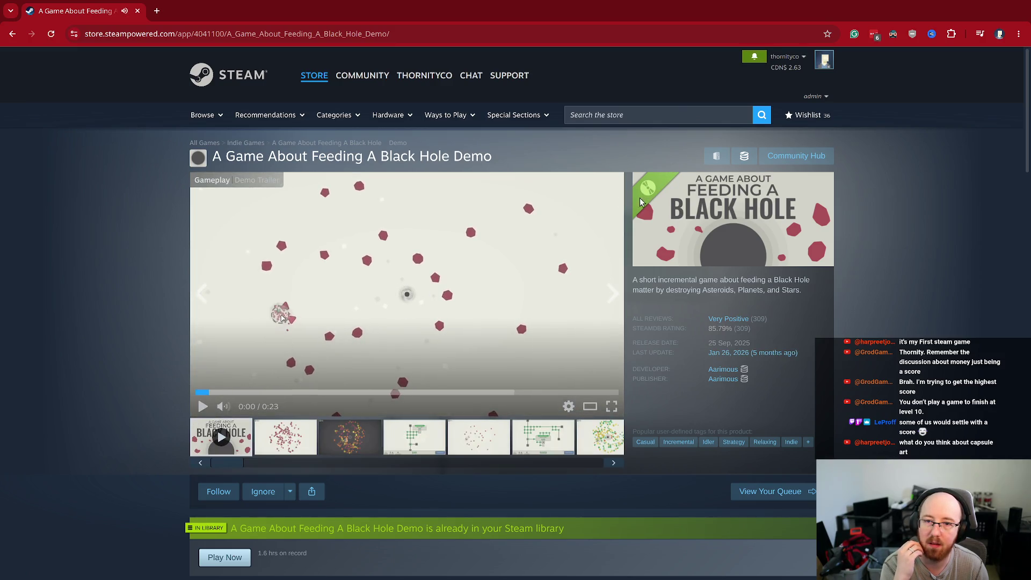
# Step: Copy the A Game About Feeding A Black Hole Demo header capsule image
pyautogui.rightClick(690, 216)
pyautogui.click(725, 265)
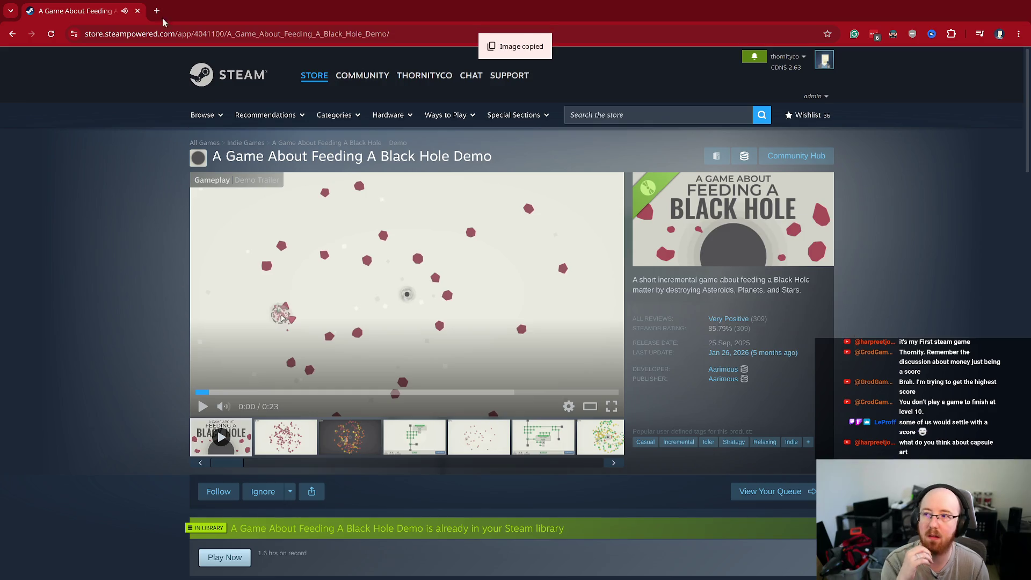
pyautogui.click(150, 11)
# Step: Load excalidraw.com and paste the Black Hole capsule onto the canvas
pyautogui.write('exca')
pyautogui.press('Return')
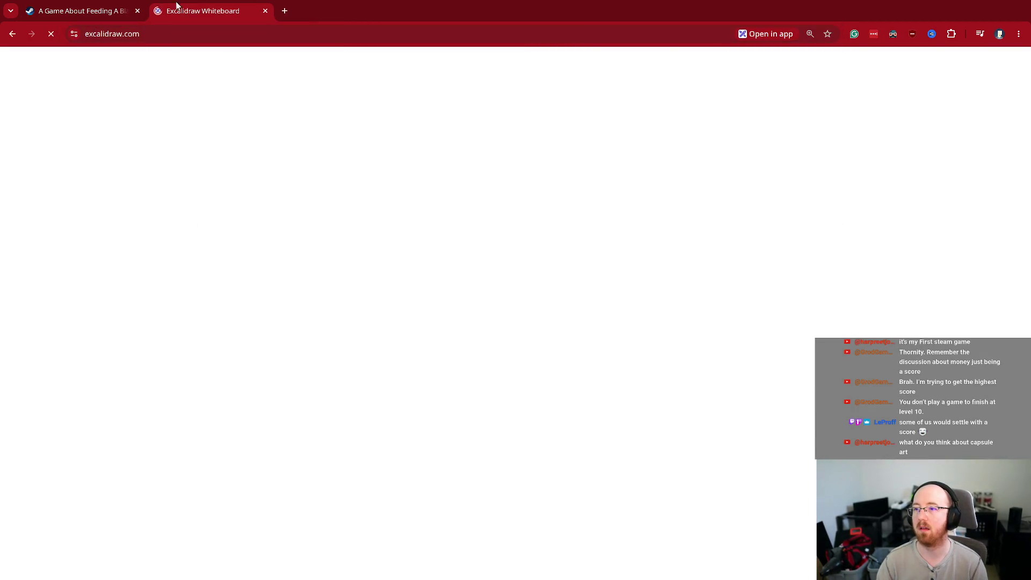
pyautogui.hscroll(-10, 411, 337)
pyautogui.scroll(-3, 411, 337)
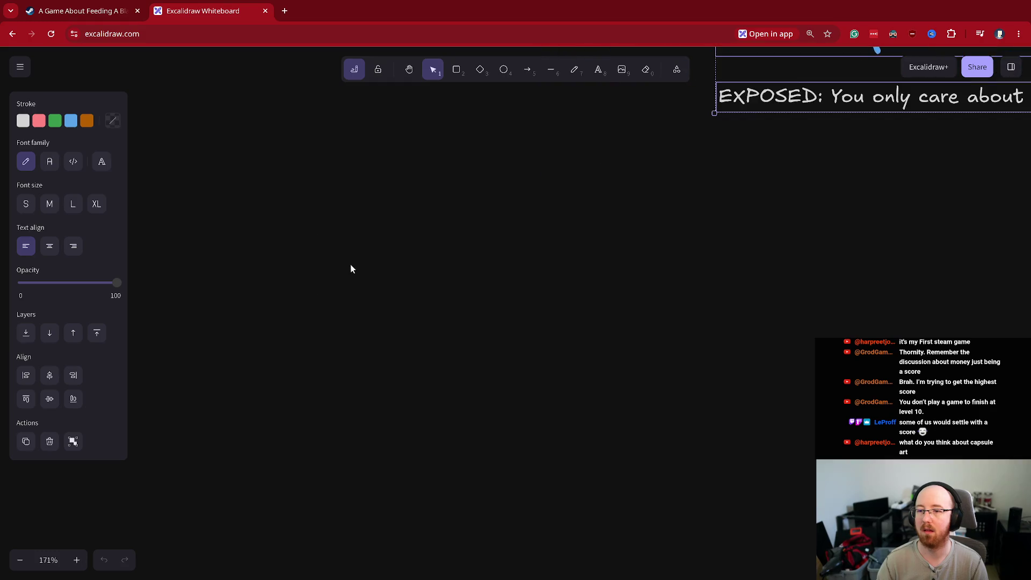
pyautogui.hotkey('ctrl', 'v')
# Step: Copy the Slice of Fortune capsule from its Steam page and paste it into Excalidraw
pyautogui.click(110, 6)
pyautogui.hotkey('alt', 'Left')
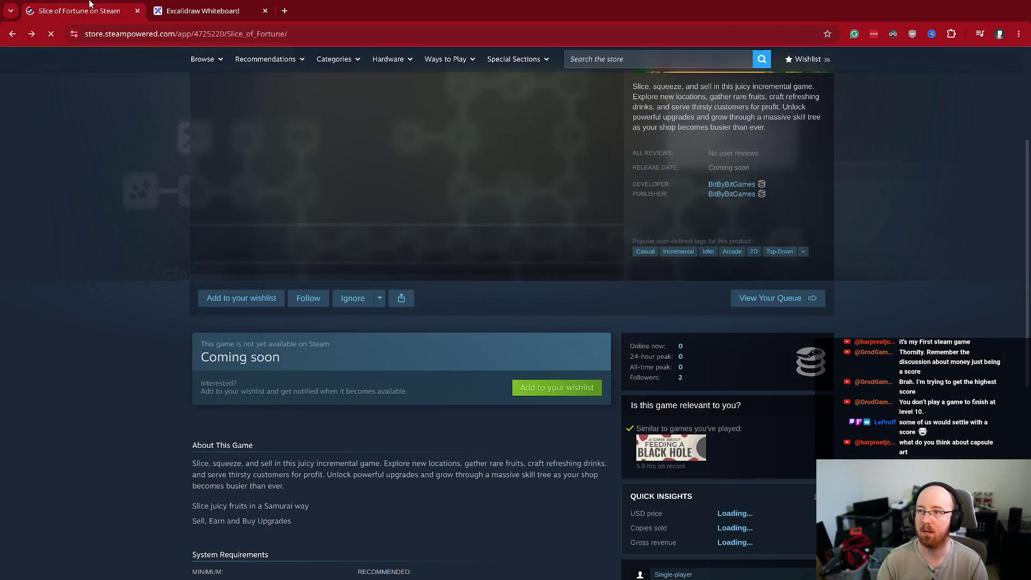
pyautogui.scroll(3, 755, 226)
pyautogui.rightClick(752, 226)
pyautogui.click(779, 278)
pyautogui.click(174, 7)
pyautogui.hotkey('ctrl', 'v')
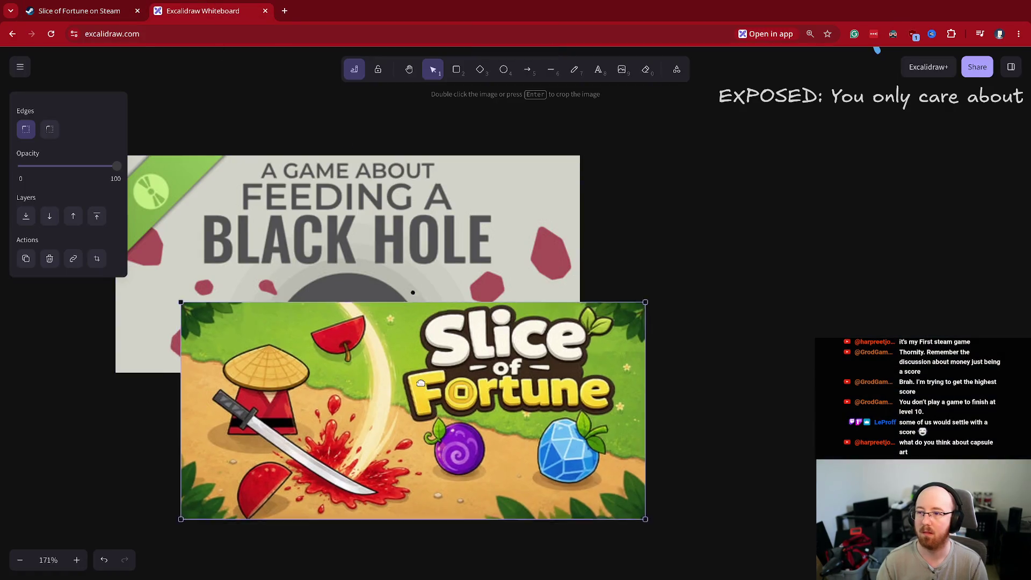
# Step: Place the Slice of Fortune capsule over the Black Hole one and set its opacity to 30%
pyautogui.moveTo(355, 266); pyautogui.dragTo(354, 265)
pyautogui.click(51, 166)
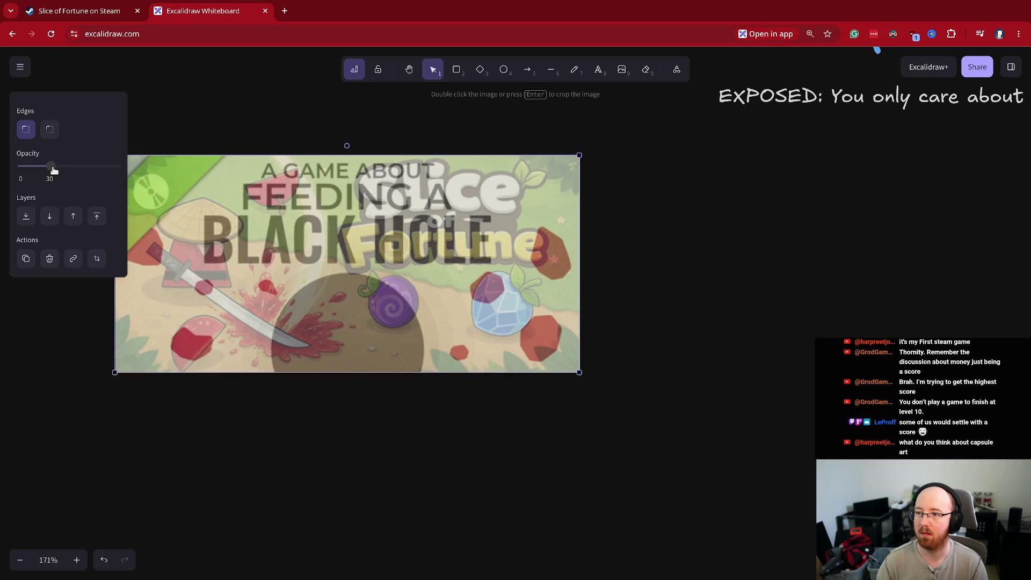
pyautogui.hscroll(-3, 469, 409)
pyautogui.scroll(-1, 468, 409)
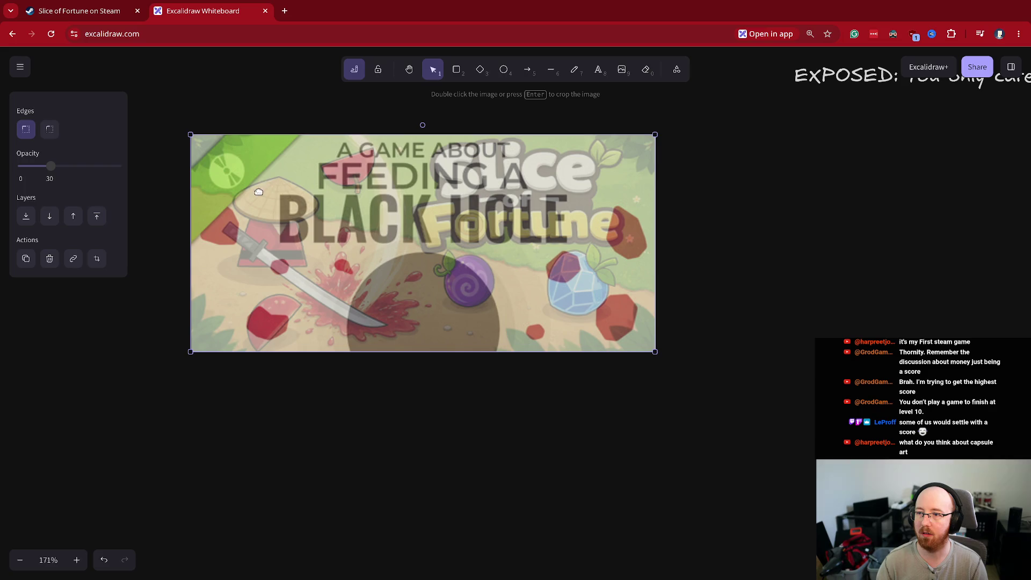